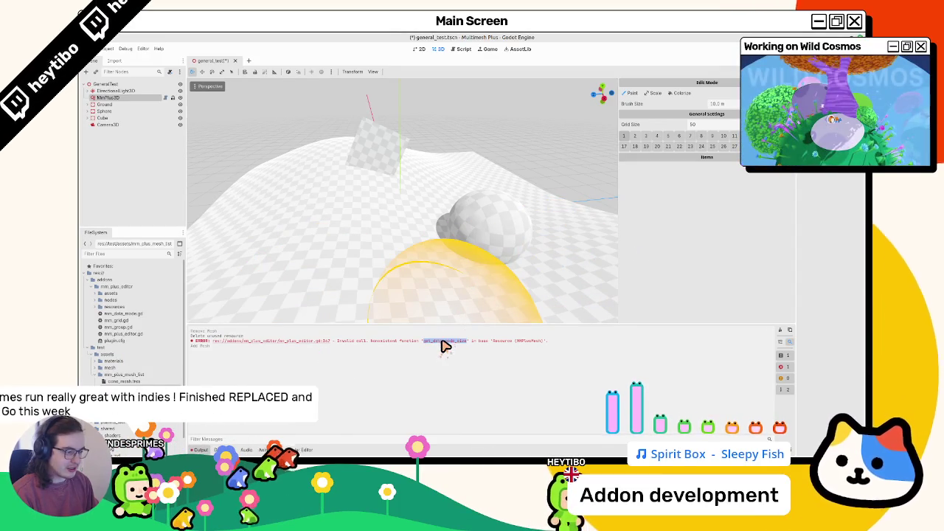
Jump to line 347 of mm_plus_editor.gd from the Output error and close the unneeded script and reference tabs
click(298, 348)
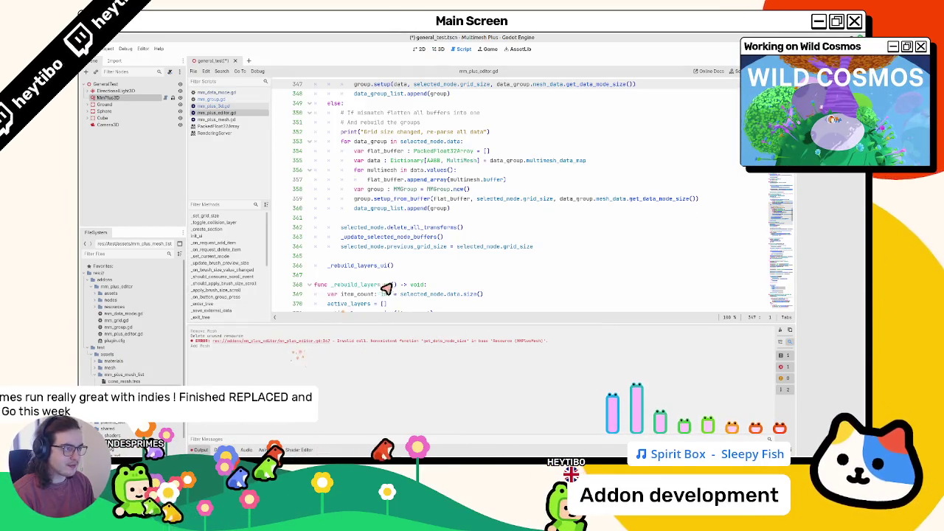
double_click(513, 141)
double_click(542, 142)
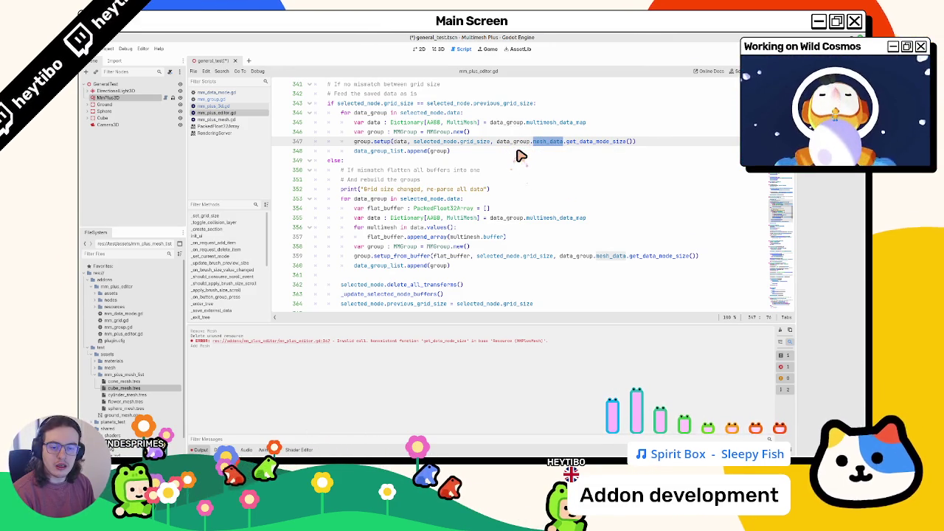
scroll(525, 155, down, 4)
scroll(535, 188, up, 5)
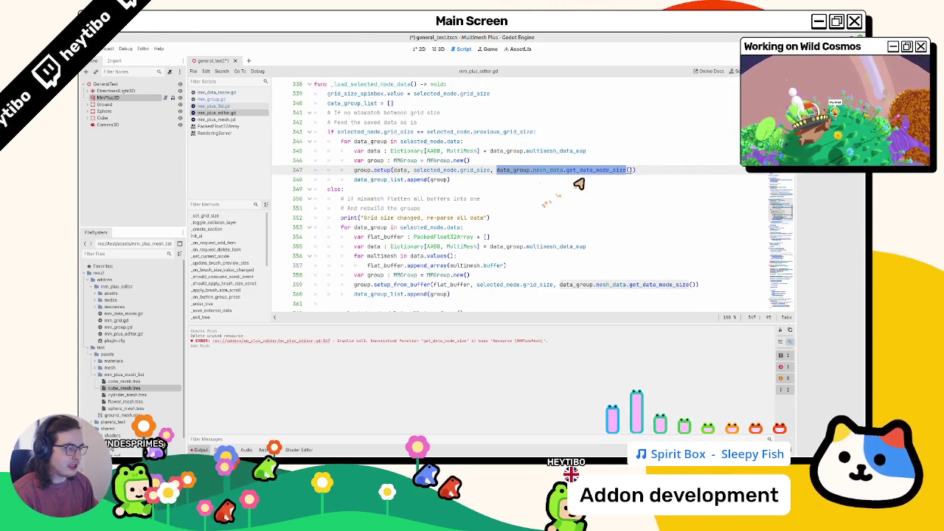
double_click(587, 178)
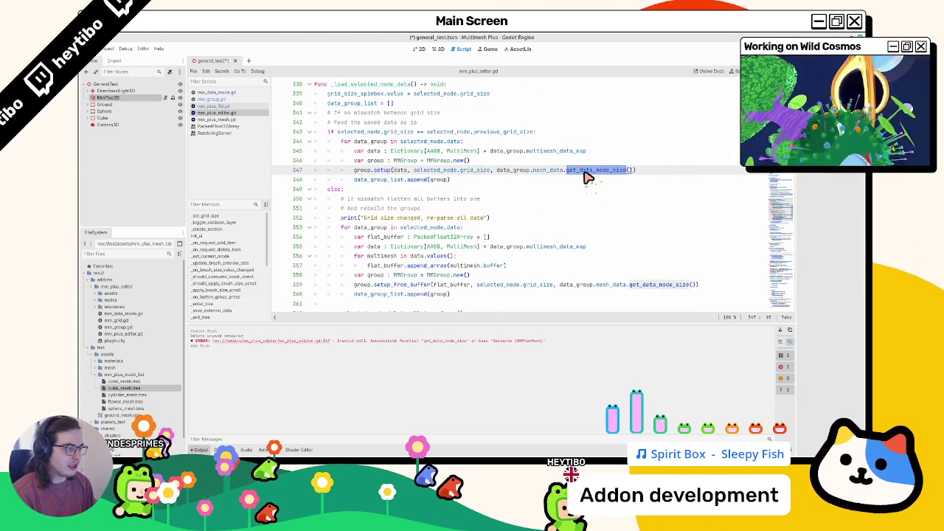
middle_click(236, 120)
middle_click(232, 121)
middle_click(233, 120)
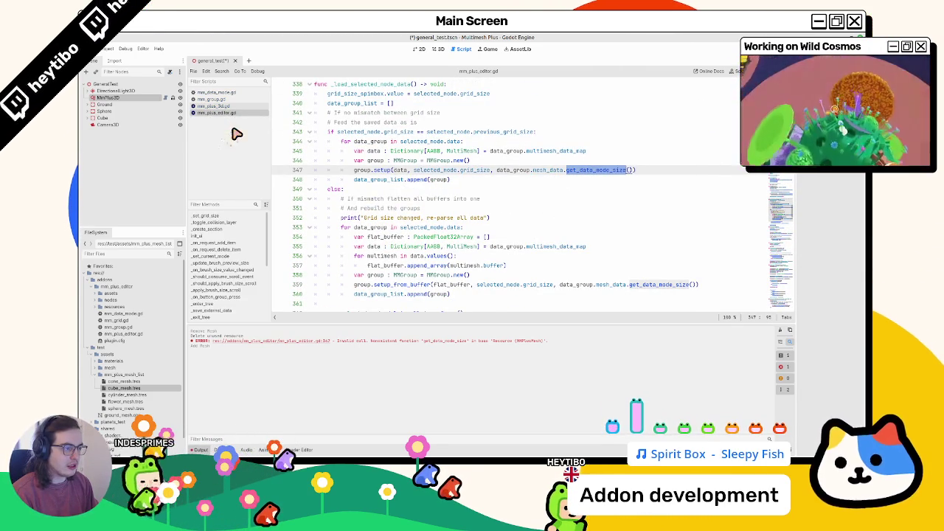
Replace mesh_data.get_data_mode_size() with mesh_data.data_mode on line 347 and copy it
shift+click(630, 169)
text(da)
key(Escape)
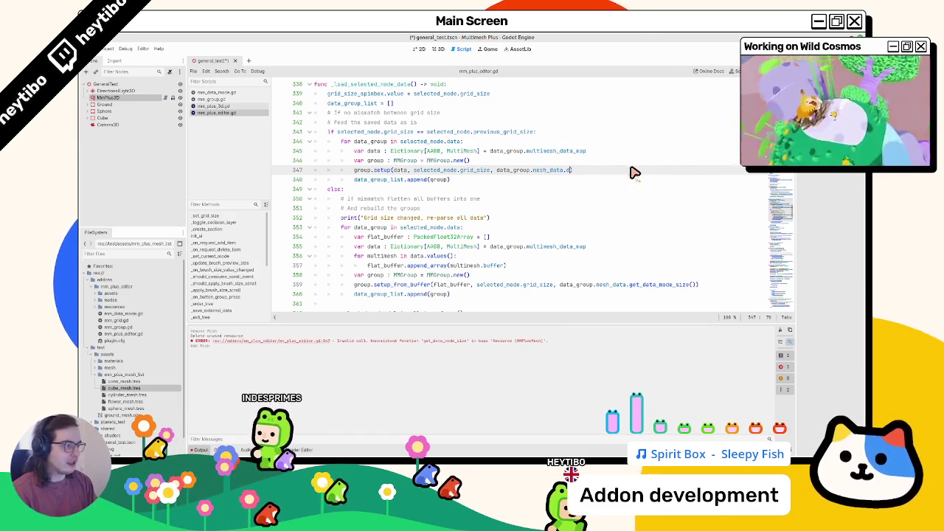
key(ctrl+space)
key(Return)
key(ctrl+shift+Left)
key(ctrl+shift+Left)
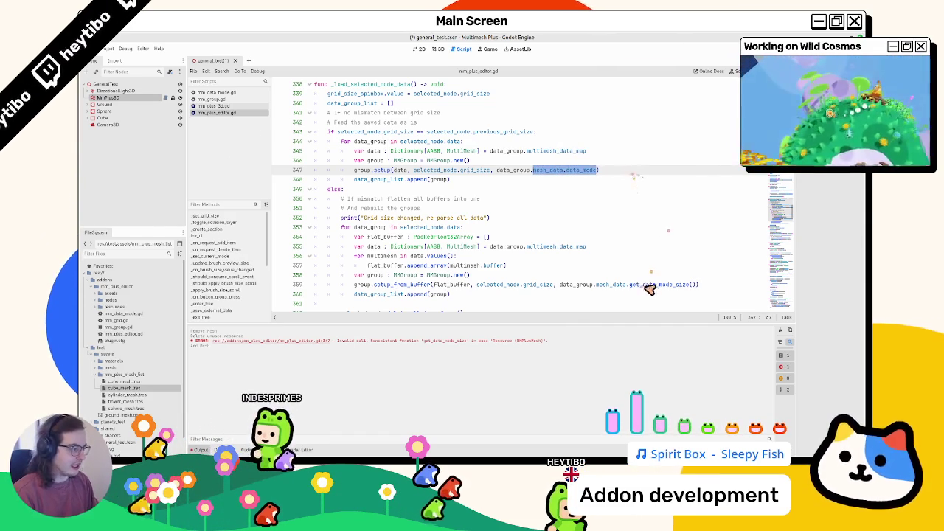
key(ctrl+c)
Paste mesh_data.data_mode over the old call on line 359 and save the script
click(621, 287)
drag(595, 285, 698, 284)
key(ctrl+v)
key(ctrl+s)
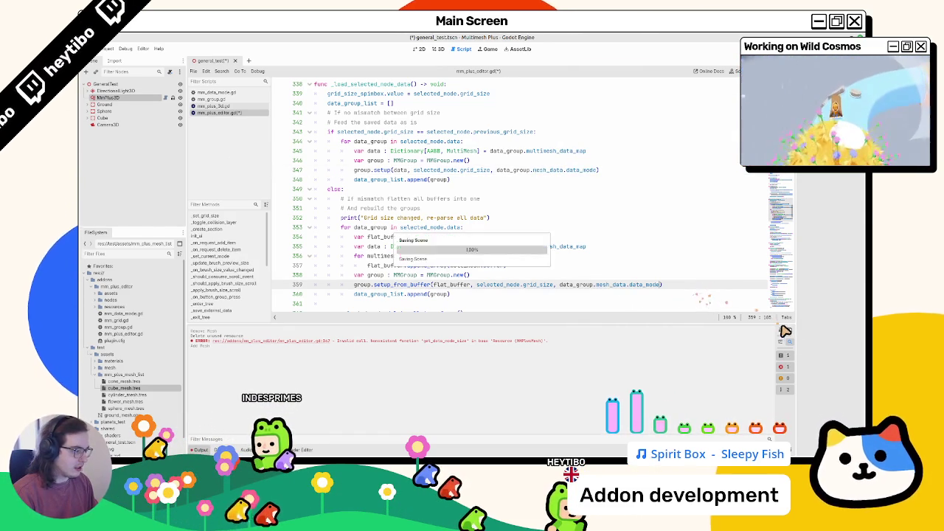
click(427, 53)
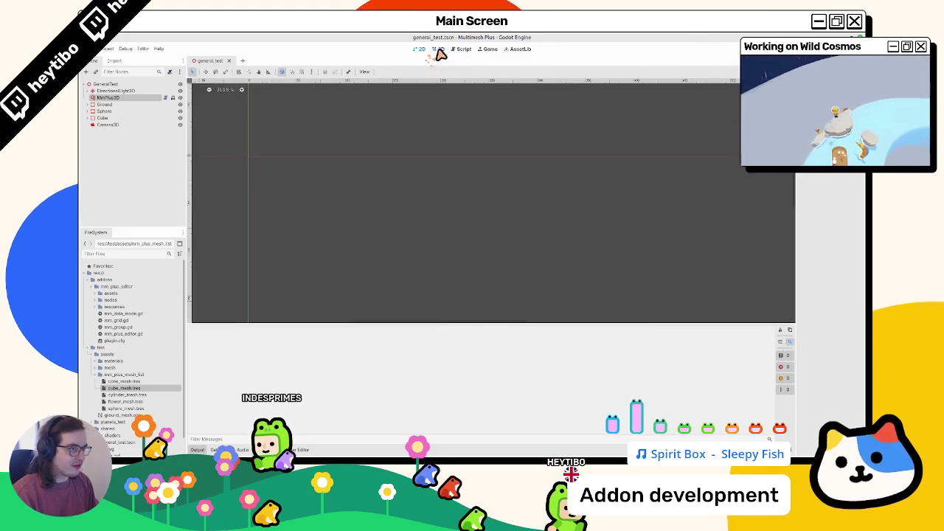
Swap the multimesh item for cube_mesh.tres, save the scene, and jump to the mm_plus_3d.gd error line
click(438, 50)
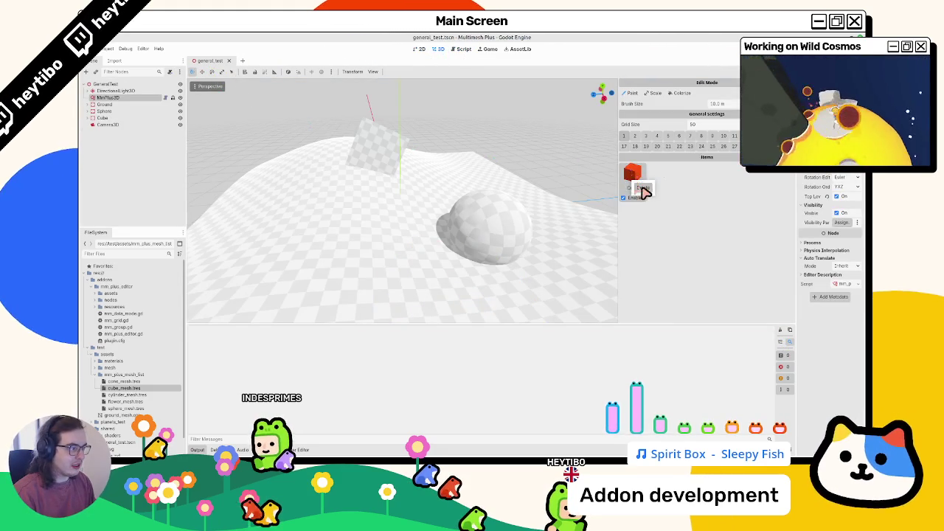
right_click(643, 191)
click(413, 240)
drag(274, 346, 632, 177)
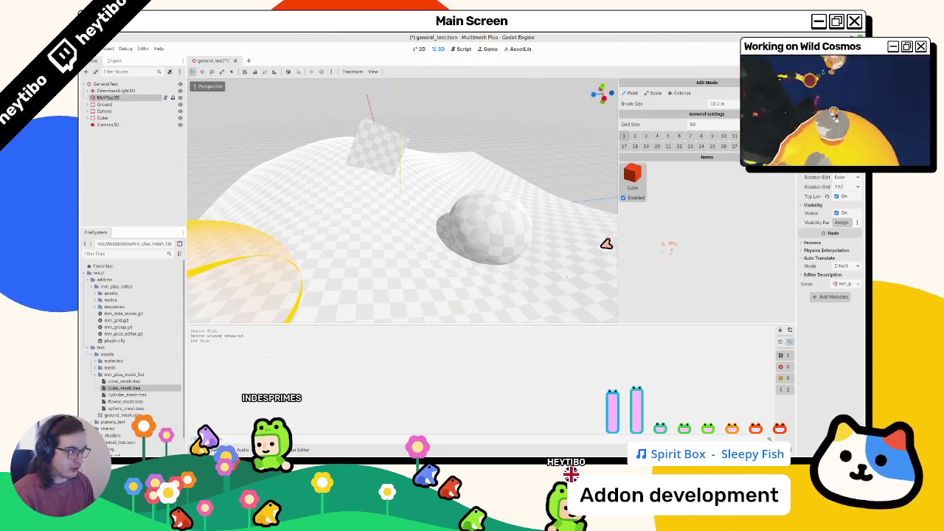
key(ctrl+s)
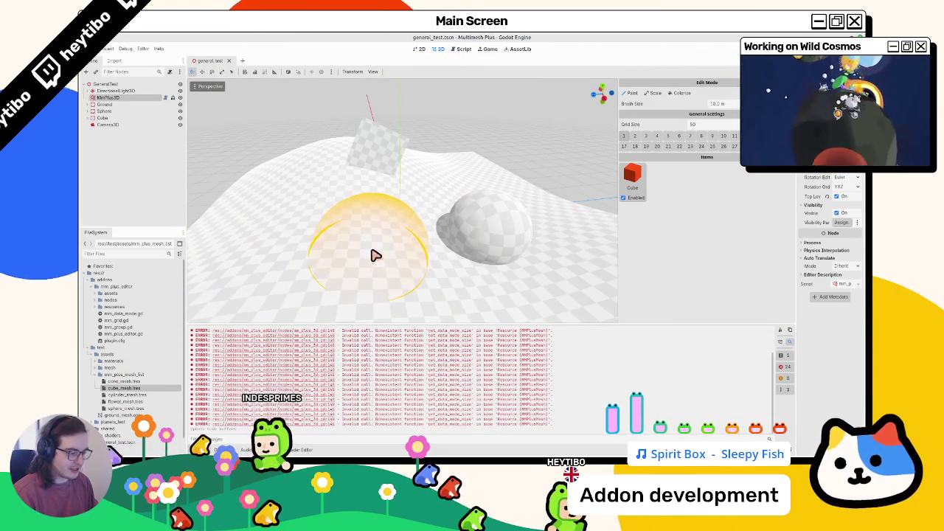
click(313, 401)
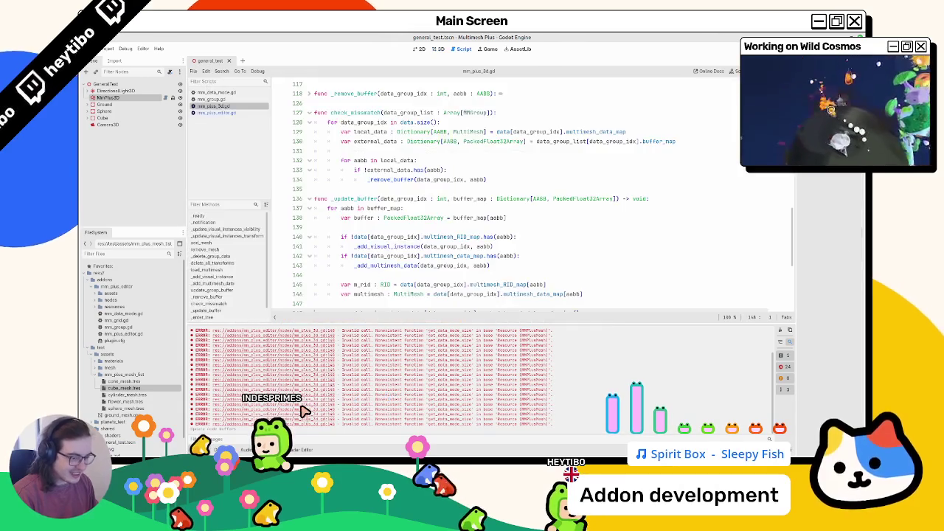
Rewrite line 148's value as MMDataMode.get_data_mode_size(data[data_group_idx].mesh_data.data_mode) using autocomplete
scroll(385, 238, down, 4)
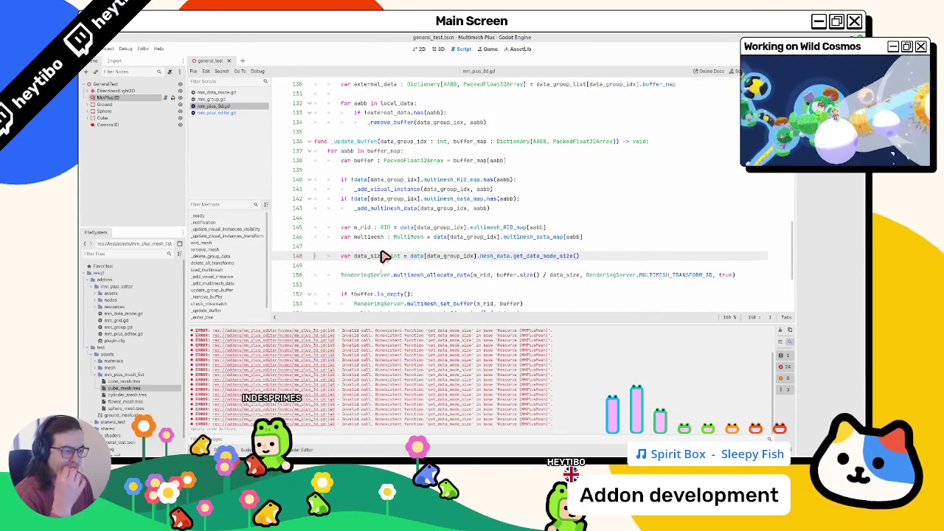
scroll(376, 253, down, 4)
double_click(536, 142)
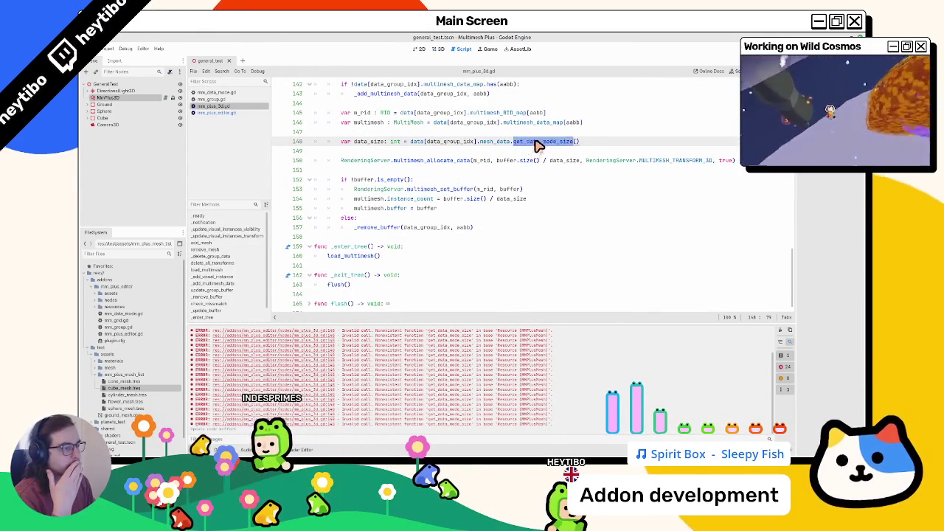
click(491, 142)
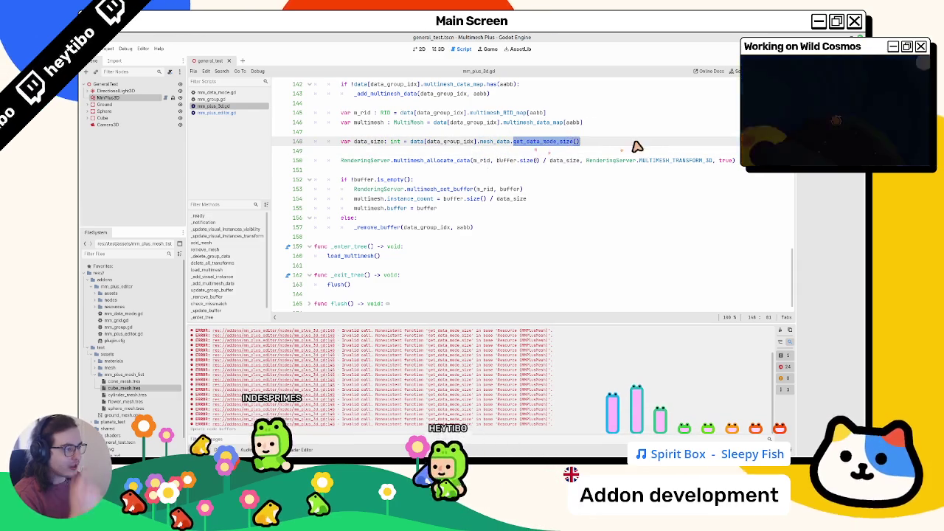
text(data_mode)
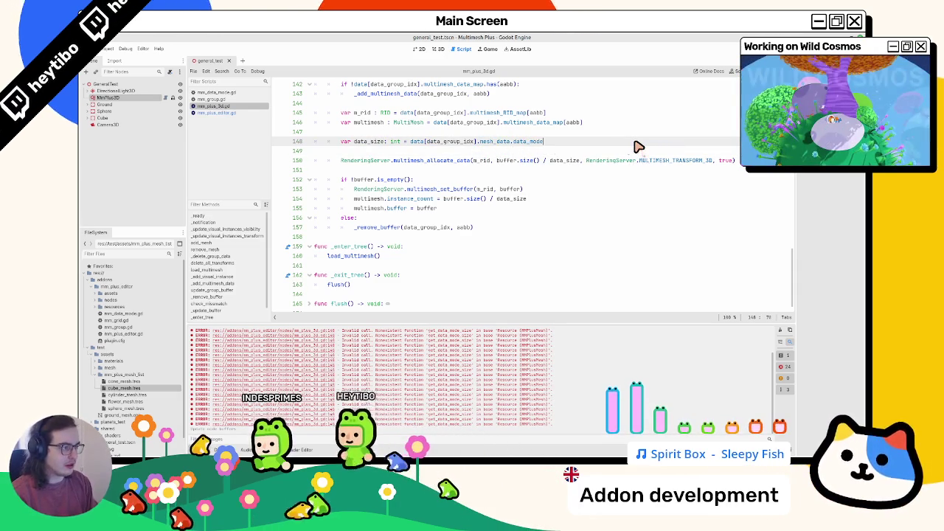
key(shift+Left)
key(shift+Left)
key(shift+Left)
text(0)
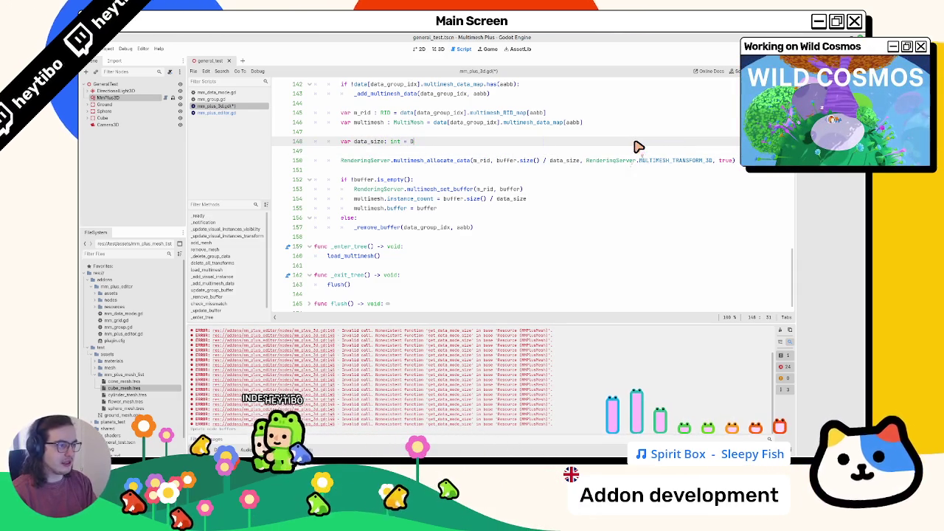
key(Return)
text(.get)
key(Return)
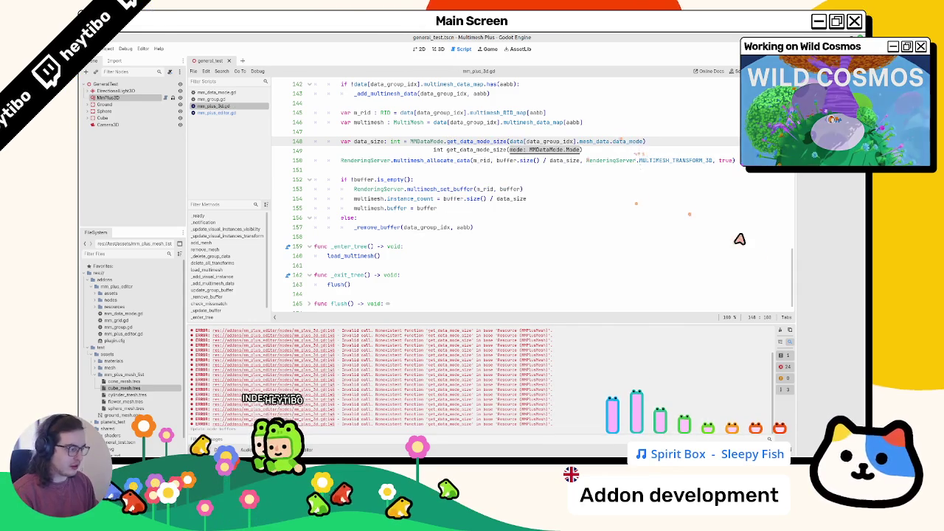
Clear the painted cubes, close and reopen the general_test scene, and clear the error log
click(438, 49)
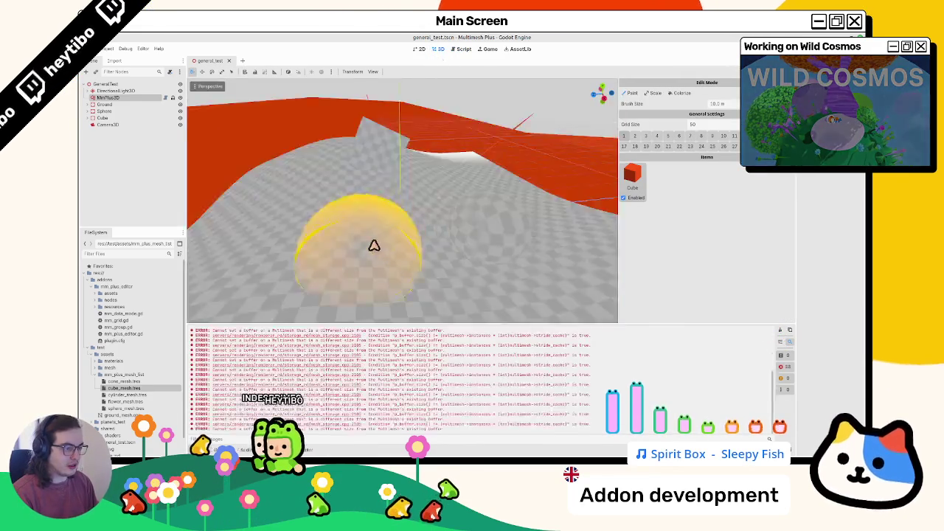
scroll(436, 227, up, 5)
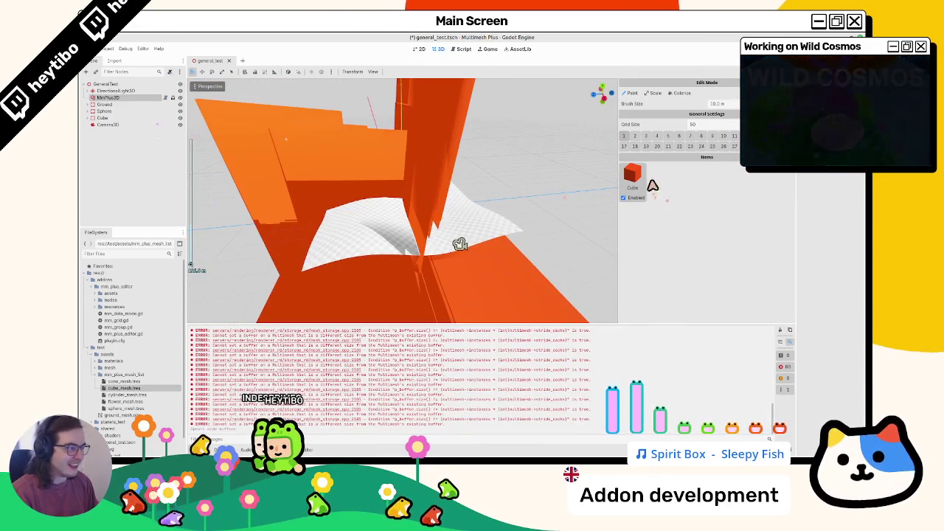
click(642, 179)
click(229, 60)
key(ctrl+shift+t)
click(779, 331)
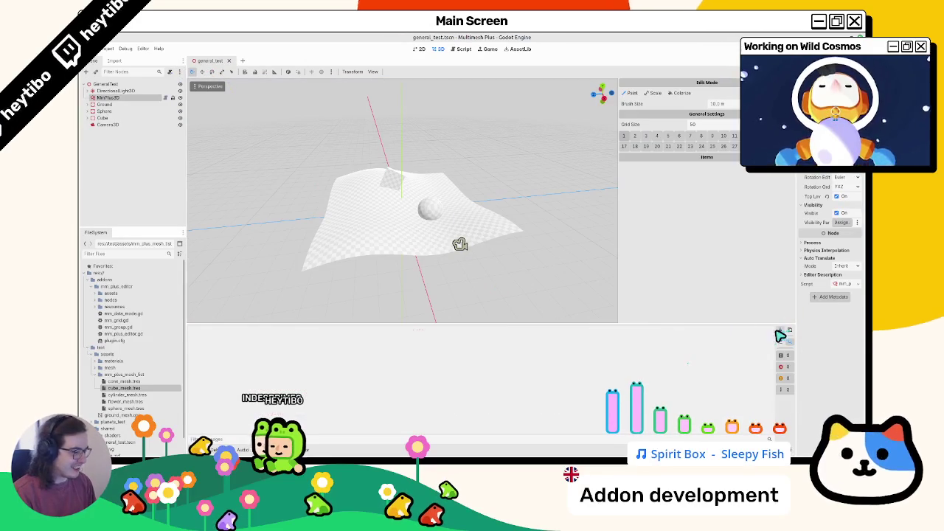
Add cube_mesh.tres as an item, paint cubes on the ground, then remove the Cube item
drag(676, 261, 675, 261)
click(457, 242)
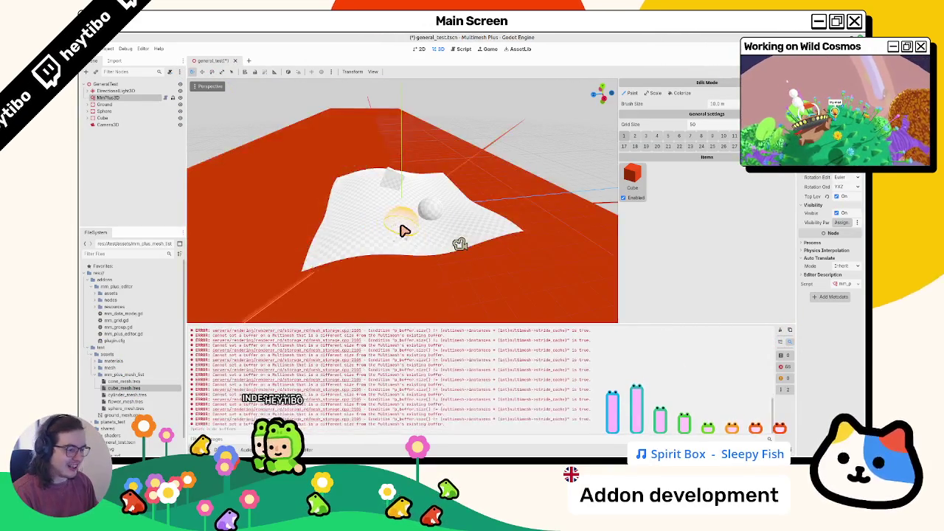
scroll(400, 232, up, 3)
drag(393, 239, 416, 268)
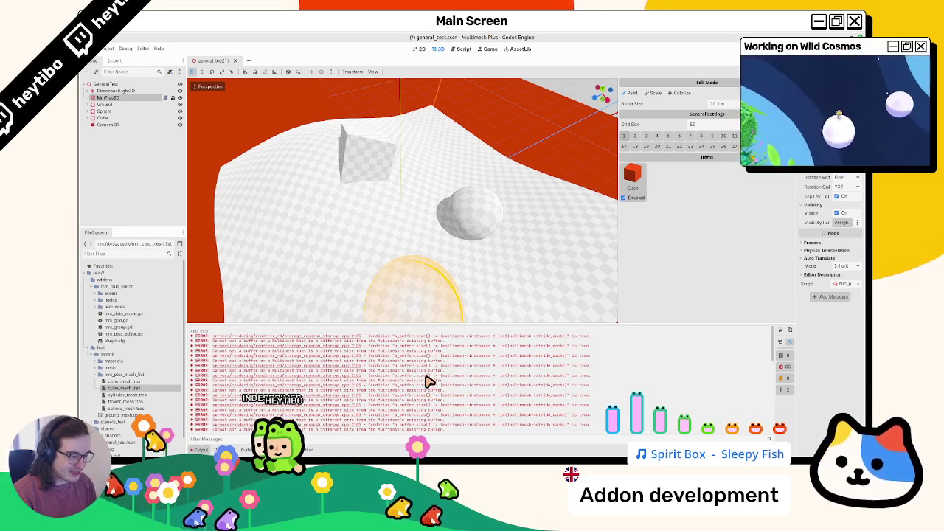
click(650, 177)
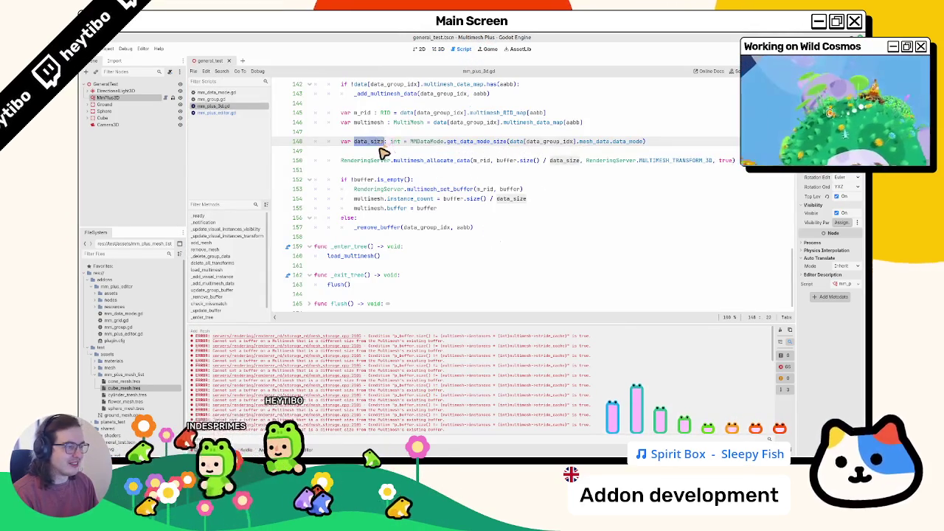
Add a print(data_size) debug line after the data_size declaration in mm_plus_3d.gd
text(int)
click(383, 153)
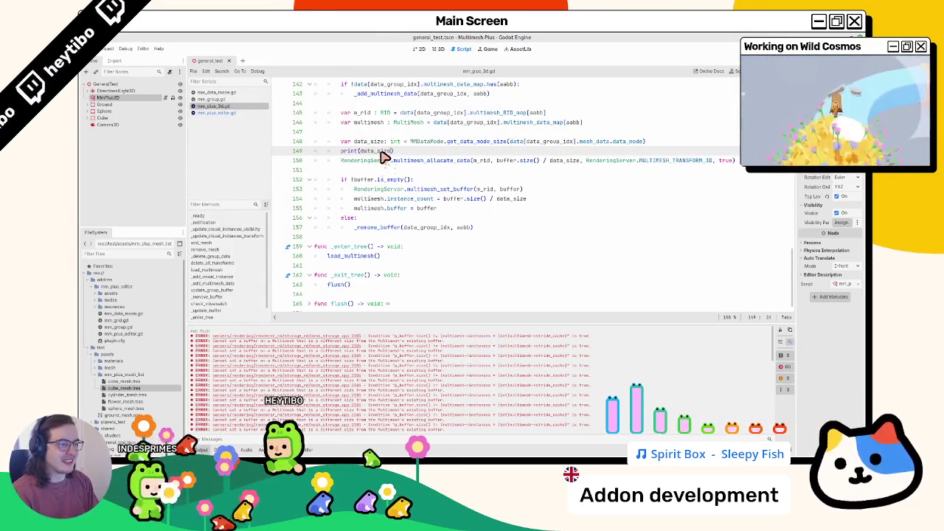
key(Return)
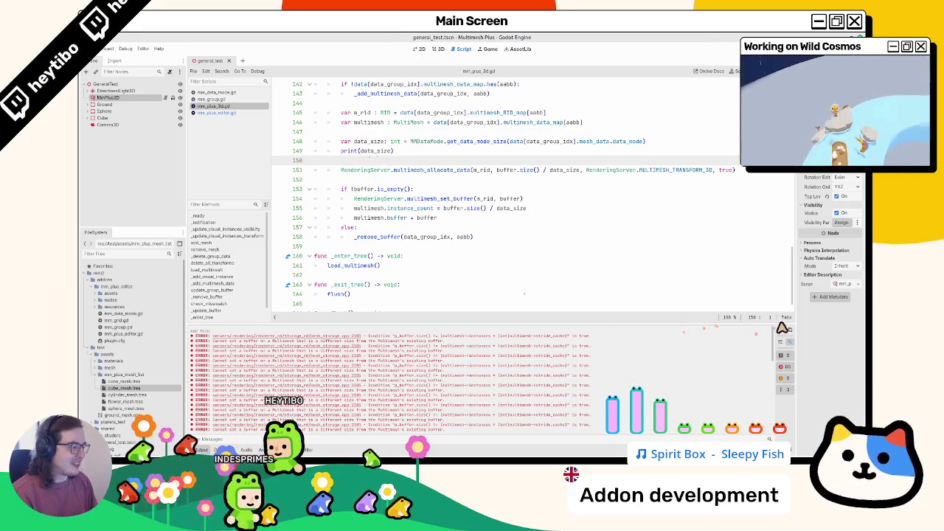
Add cone_mesh.tres as an item and paint cones on the ground to reproduce the errors
click(435, 50)
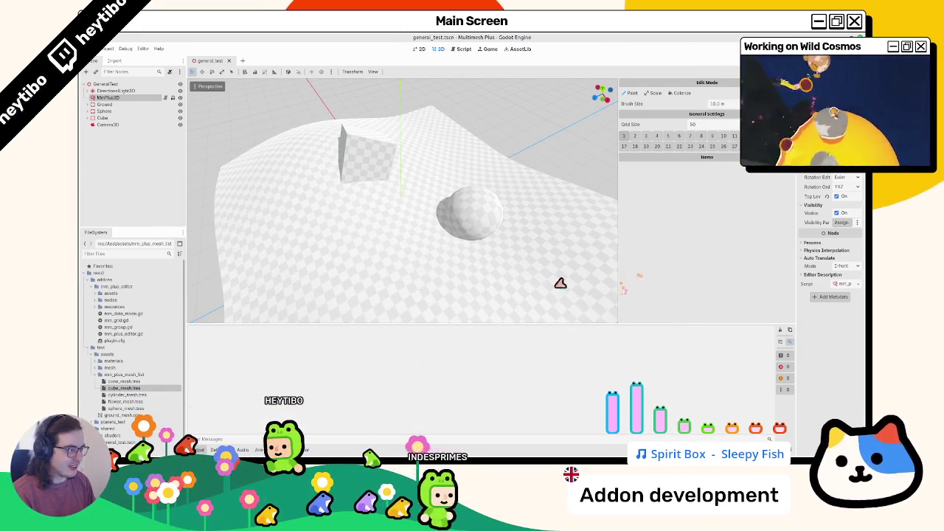
drag(696, 246, 696, 246)
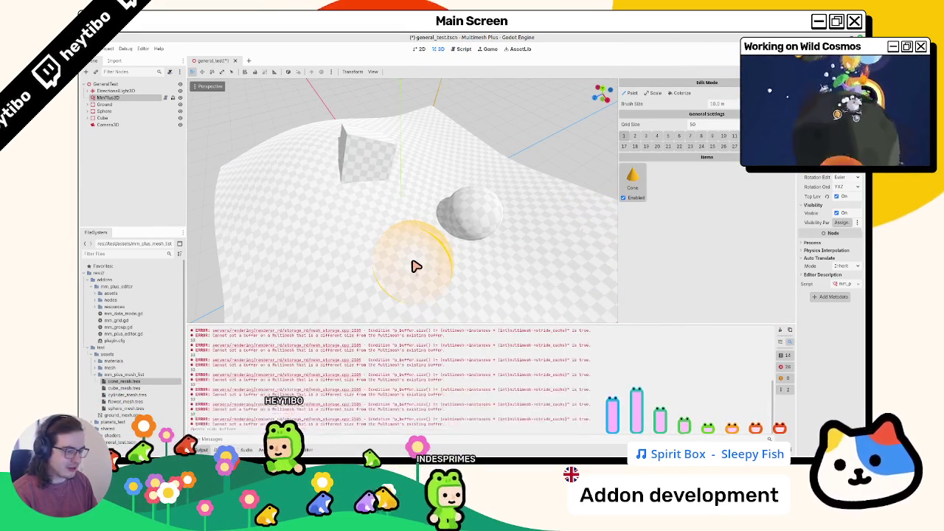
click(418, 241)
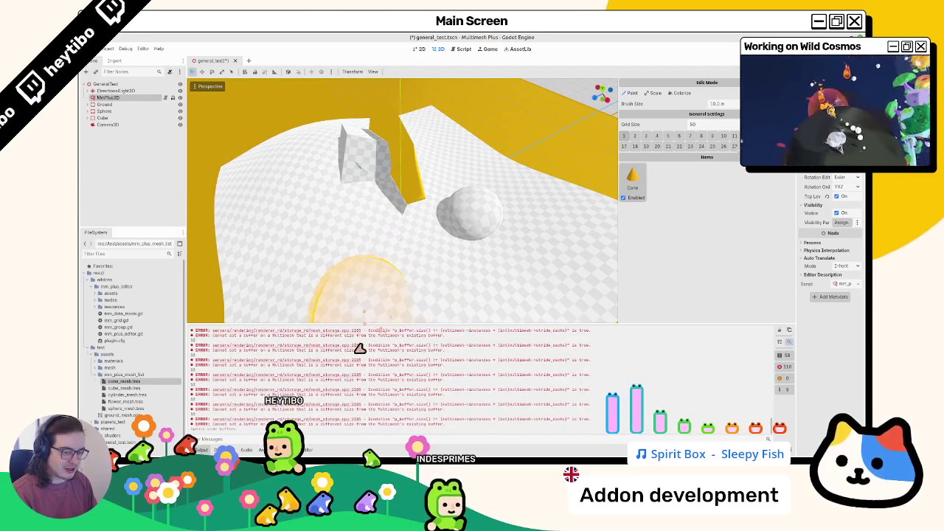
scroll(383, 408, up, 5)
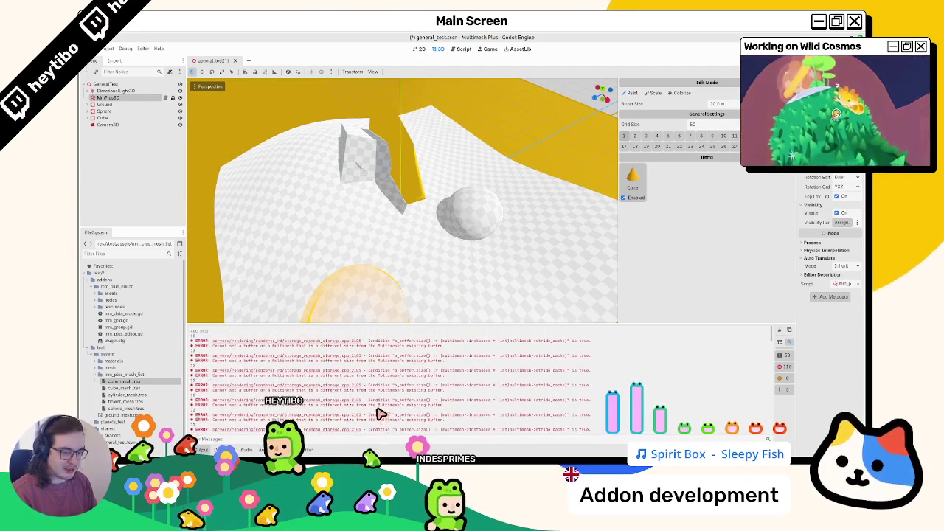
click(463, 49)
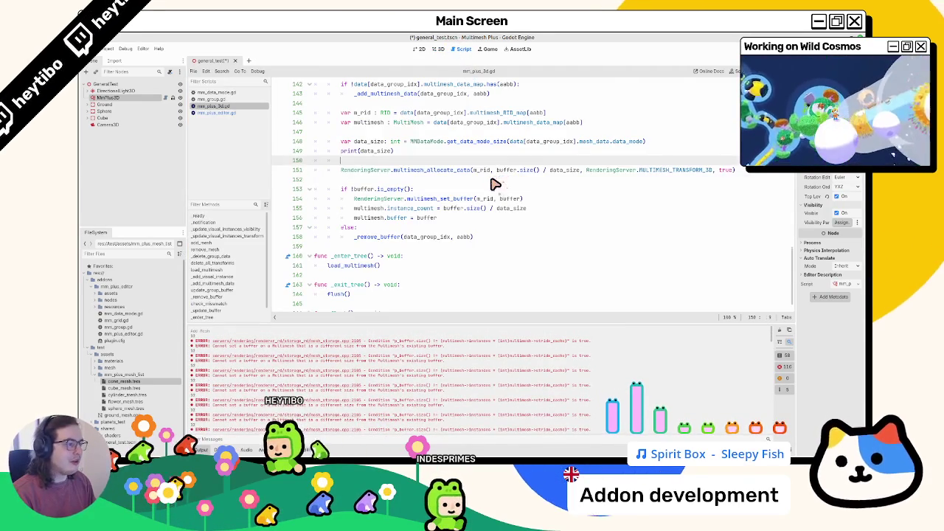
In mm_group.gd add a print(_data_size) line after line 22, then clear the Output log
click(216, 92)
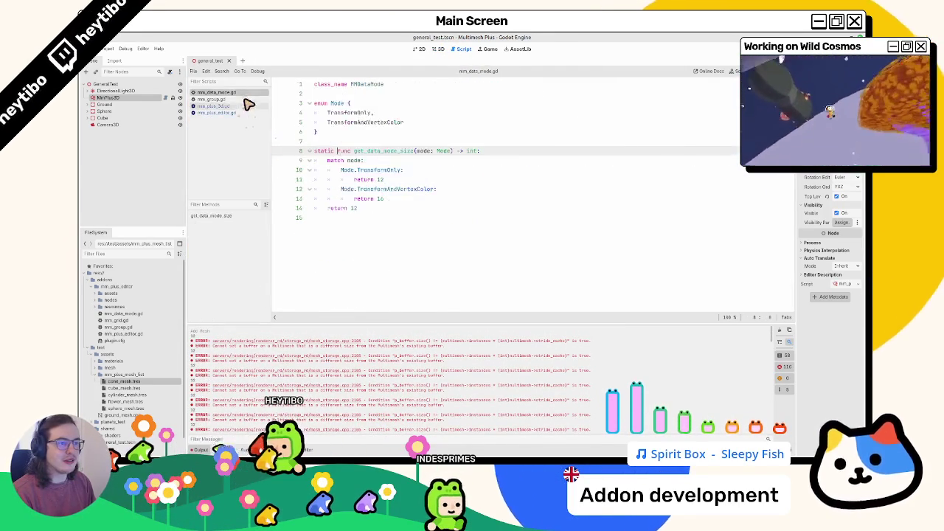
click(211, 99)
scroll(410, 238, up, 20)
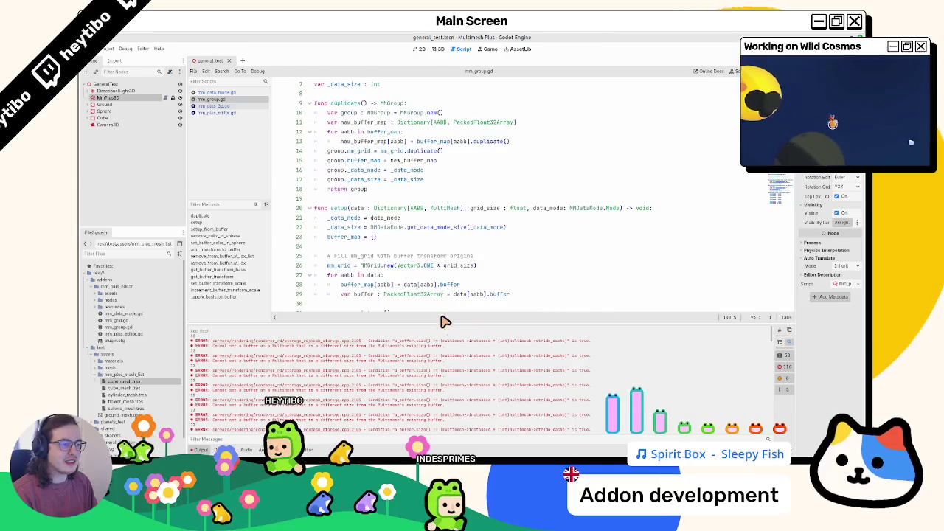
double_click(345, 229)
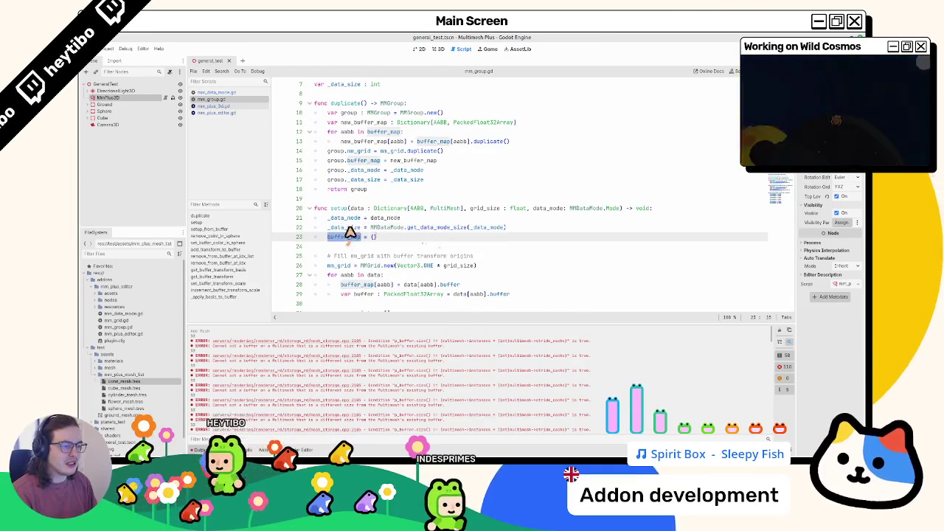
click(537, 233)
key(Return)
text(print(_data_size))
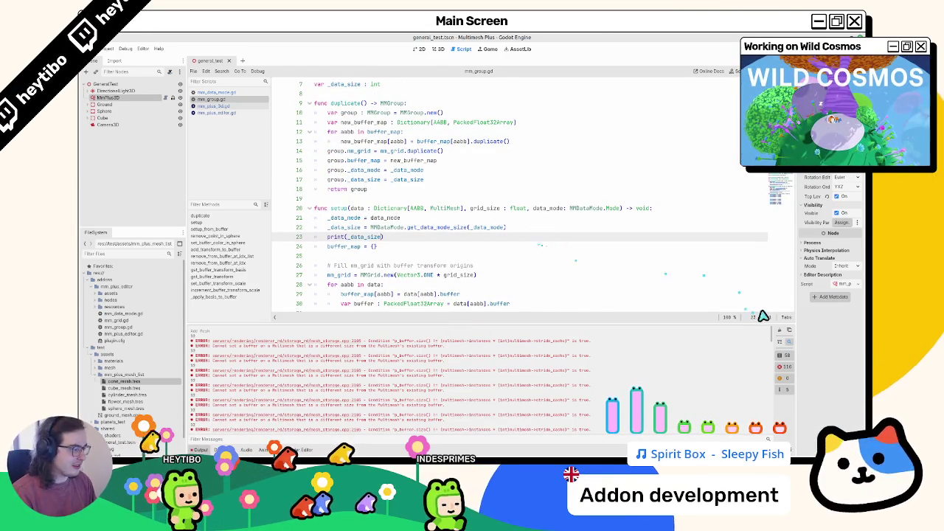
click(779, 331)
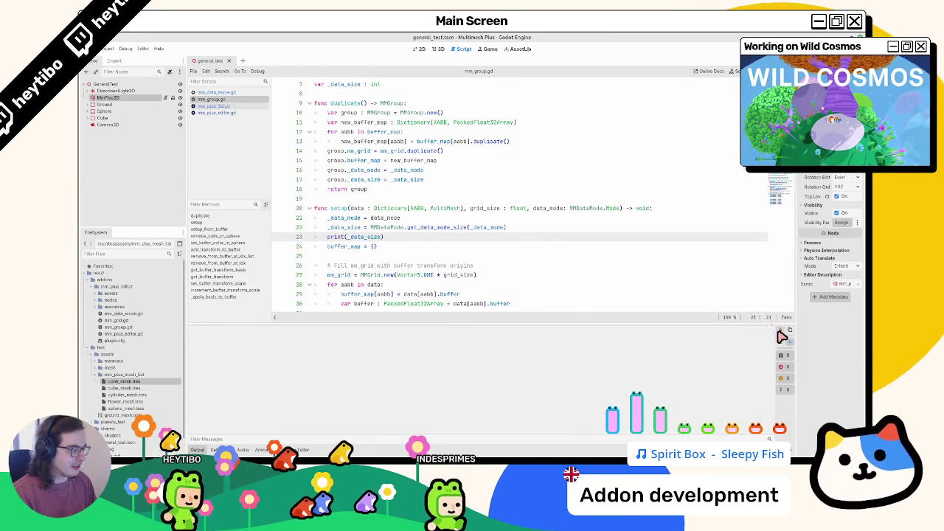
click(438, 48)
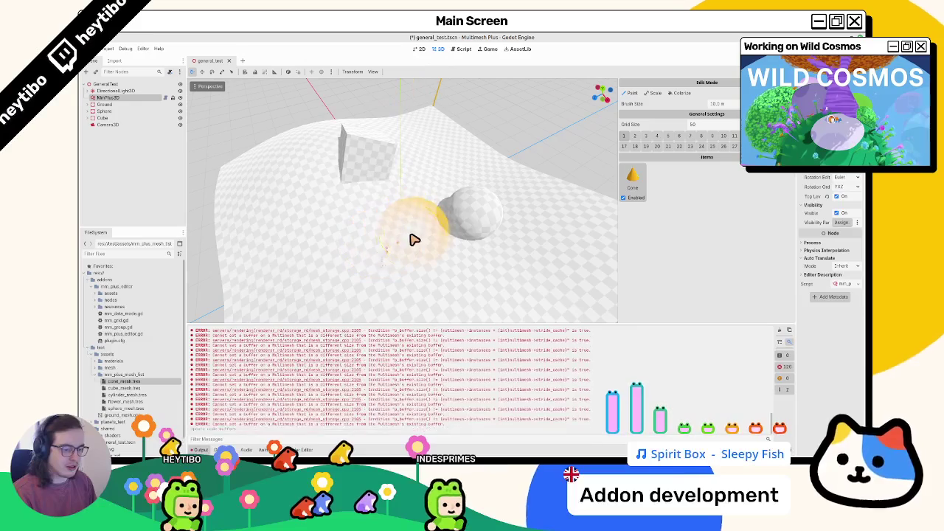
Add cube_mesh.tres, remove the Cone and Cube items, and add cylinder_mesh.tres as a brush item
mouse_move(121, 387)
mouse_down()
mouse_move(626, 265)
mouse_move(646, 183)
mouse_up()
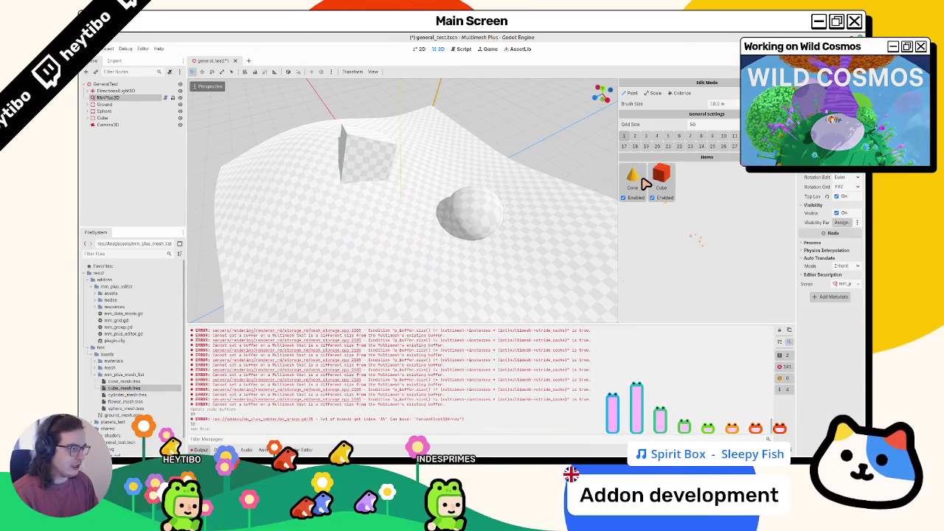
click(655, 185)
click(652, 192)
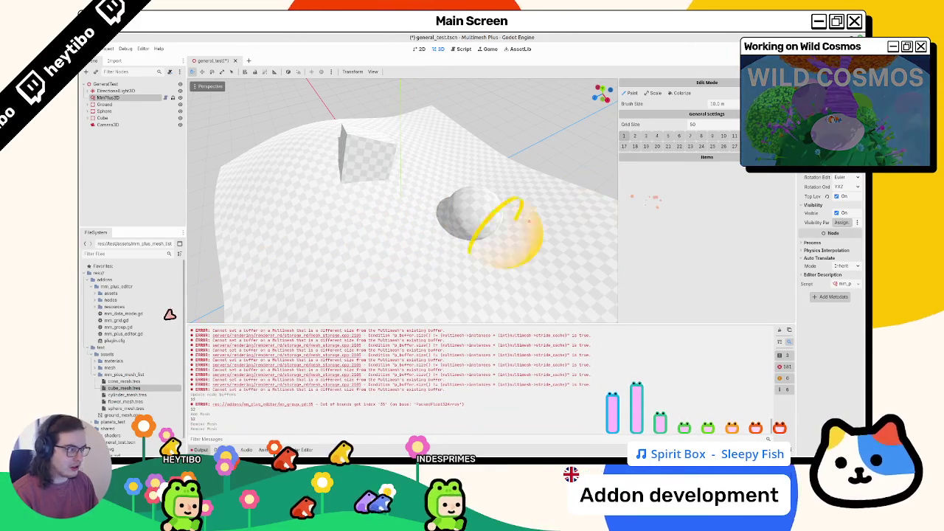
mouse_move(121, 395)
mouse_down()
mouse_move(669, 272)
mouse_move(657, 276)
mouse_up()
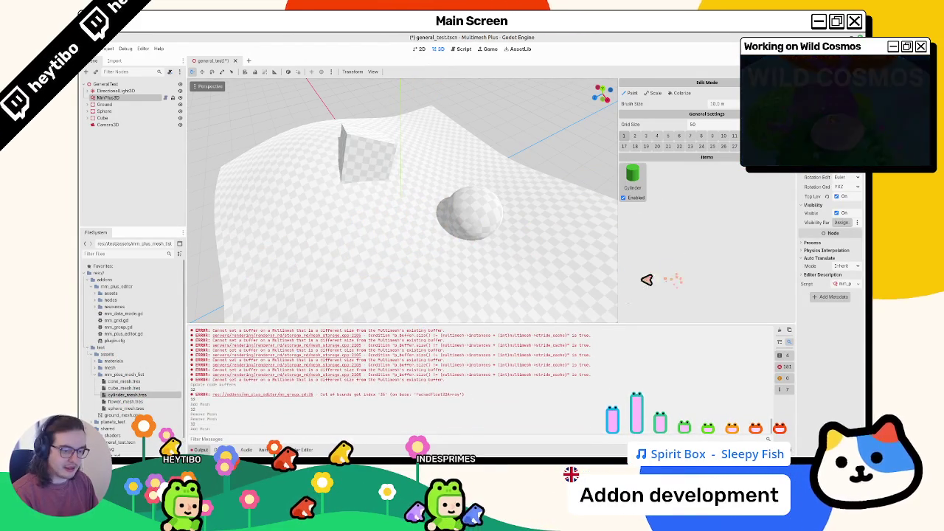
Paint cylinders on the ground, clear the output log, and delete the Cylinder item
scroll(432, 207, down, 5)
scroll(468, 255, up, 3)
mouse_move(432, 236)
mouse_down()
mouse_move(400, 202)
mouse_move(354, 239)
mouse_move(424, 228)
mouse_up()
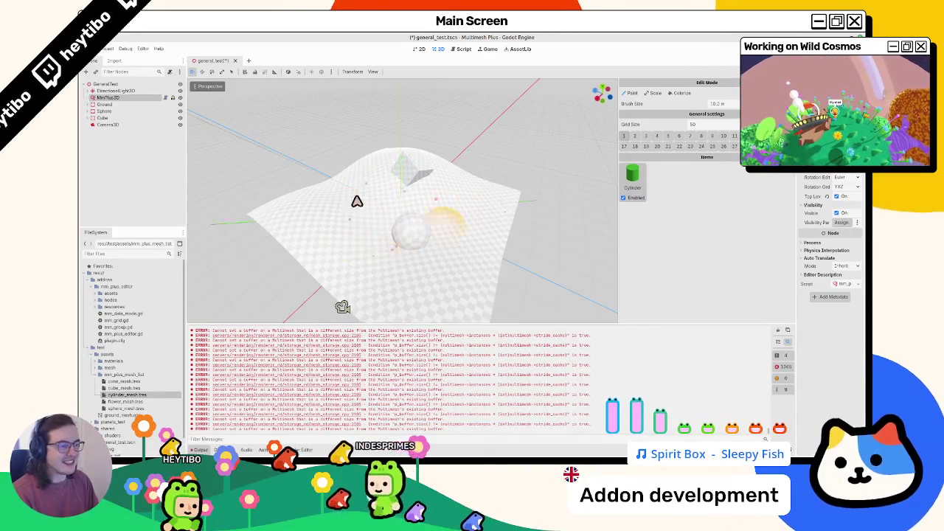
click(779, 330)
right_click(632, 177)
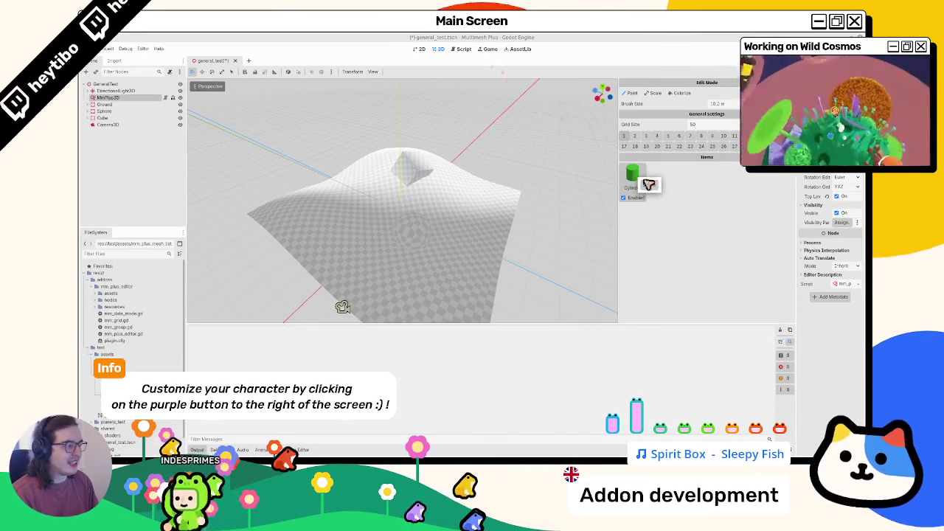
click(649, 186)
Go to the debug print in mm_group.gd's setup() and start deleting its line
click(461, 48)
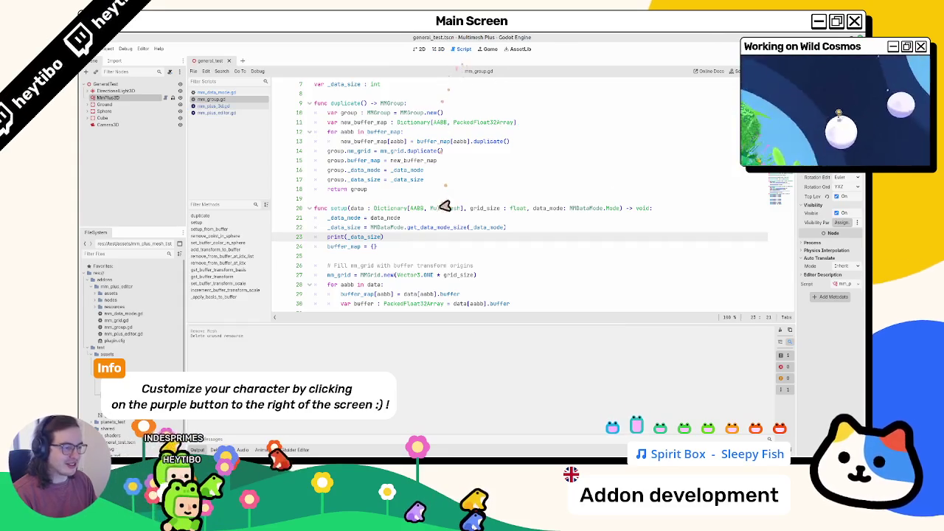
click(392, 249)
key(Up)
key(BackSpace)
key(BackSpace)
key(BackSpace)
Inspect the loop on line 33 that steps through buffer.size() by _data_size
scroll(393, 249, down, 4)
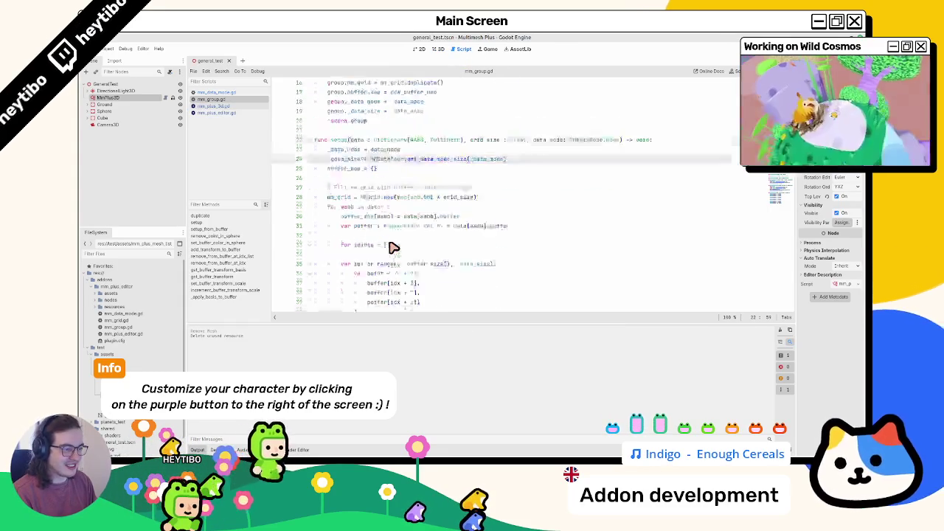
scroll(392, 248, down, 3)
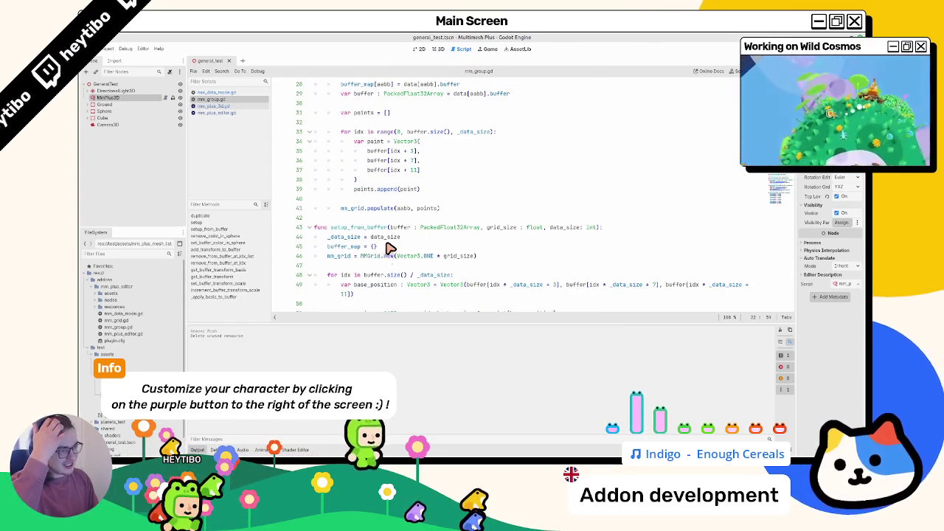
scroll(390, 248, up, 3)
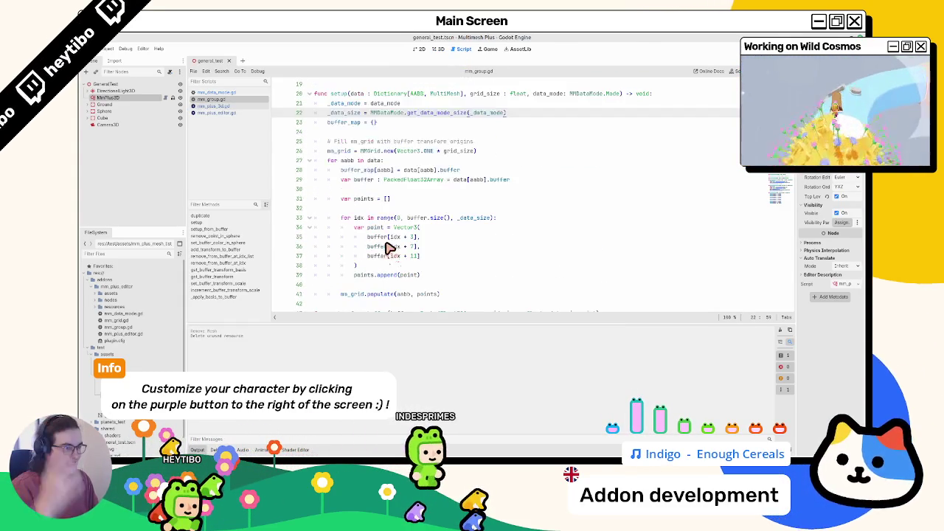
double_click(472, 218)
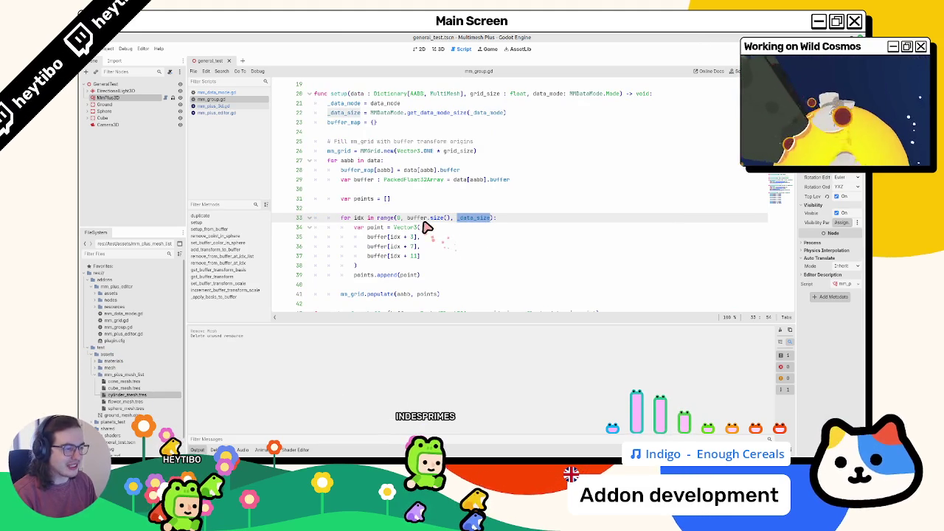
drag(407, 218, 447, 218)
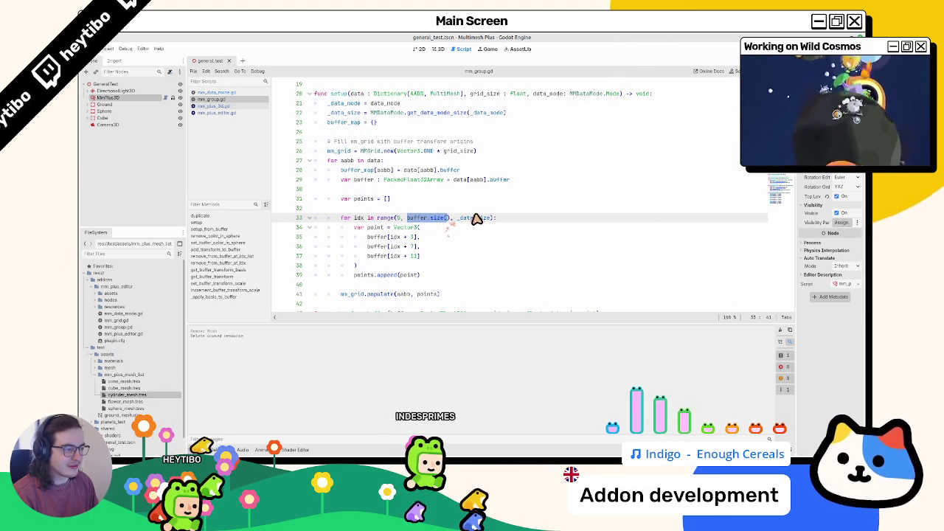
double_click(476, 219)
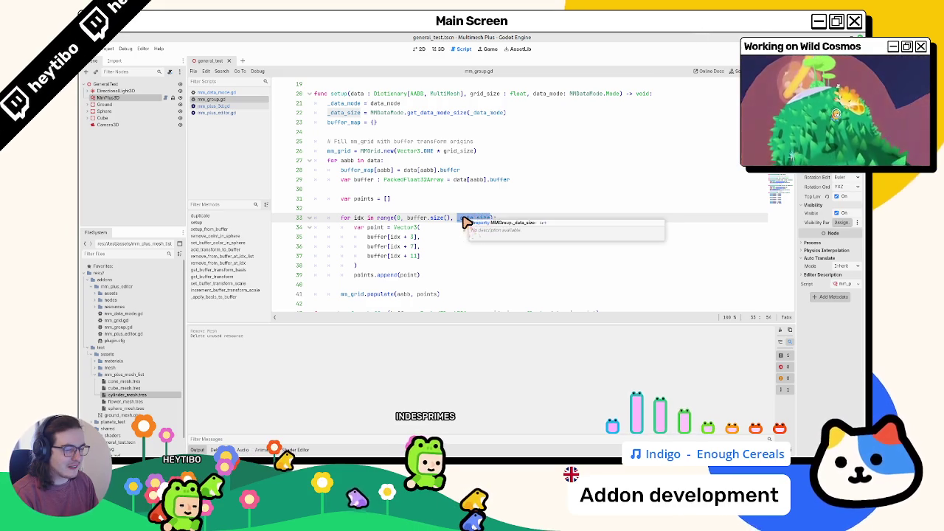
scroll(466, 224, up, 2)
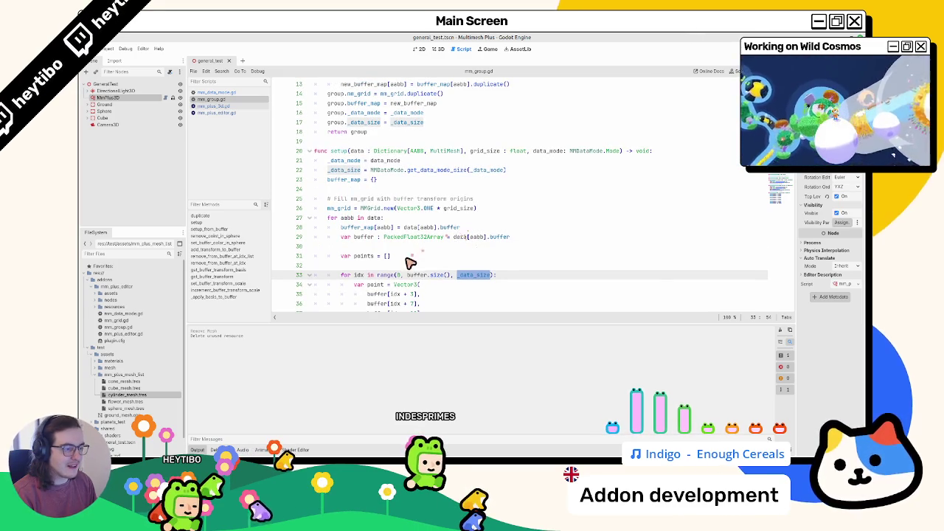
double_click(424, 275)
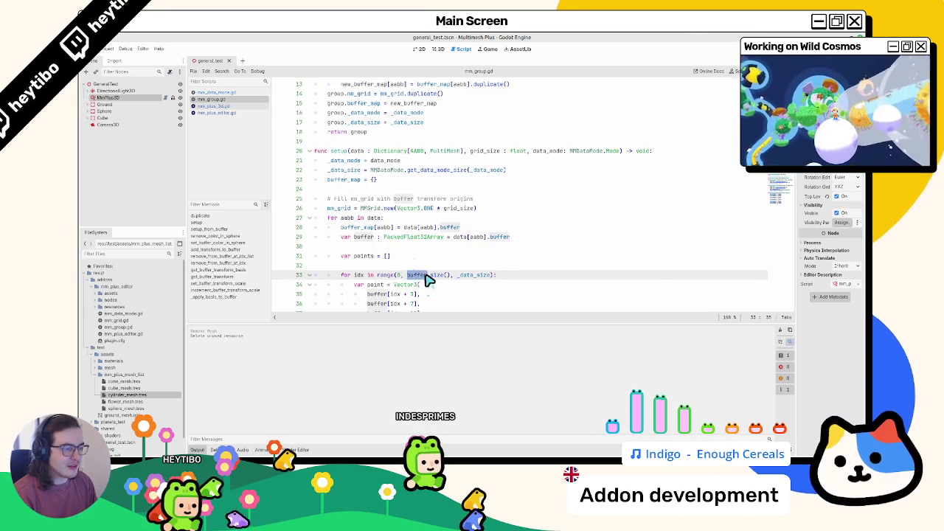
double_click(473, 276)
scroll(435, 279, down, 12)
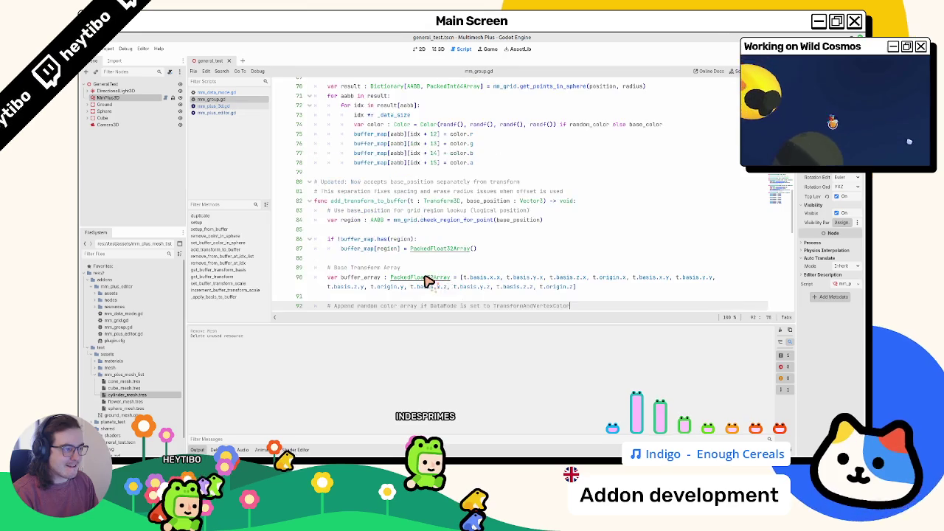
scroll(428, 282, up, 9)
scroll(418, 281, down, 10)
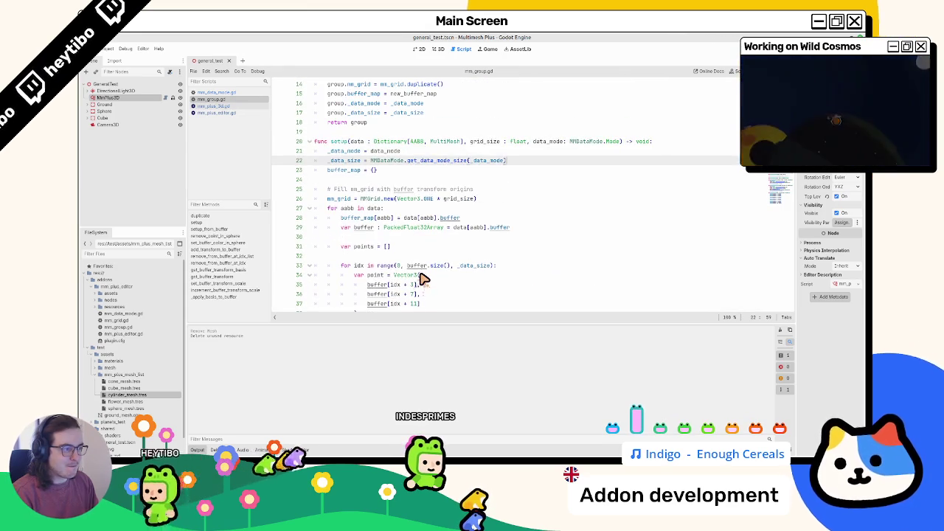
Finish removing the print line from setup(), leaving an empty line after line 22
key(BackSpace)
key(BackSpace)
key(BackSpace)
scroll(420, 280, up, 6)
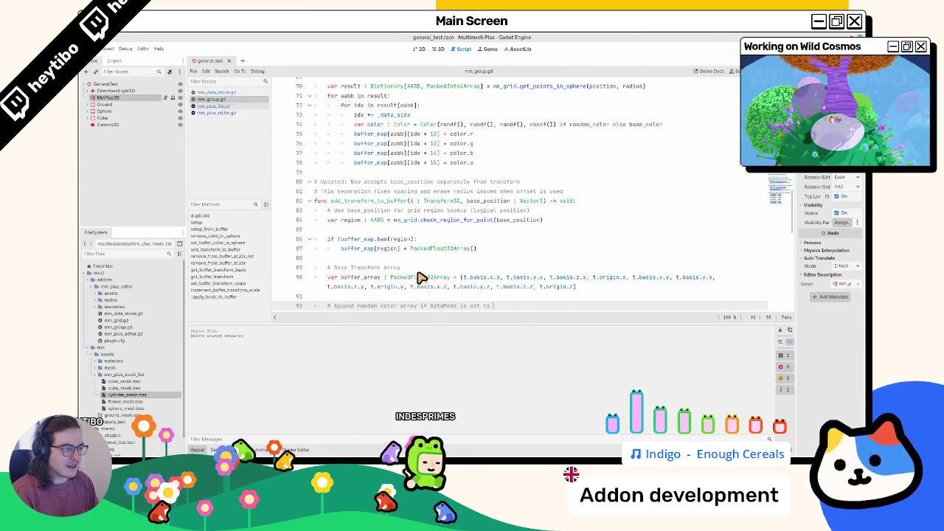
scroll(421, 278, down, 5)
scroll(421, 277, up, 4)
key(Return)
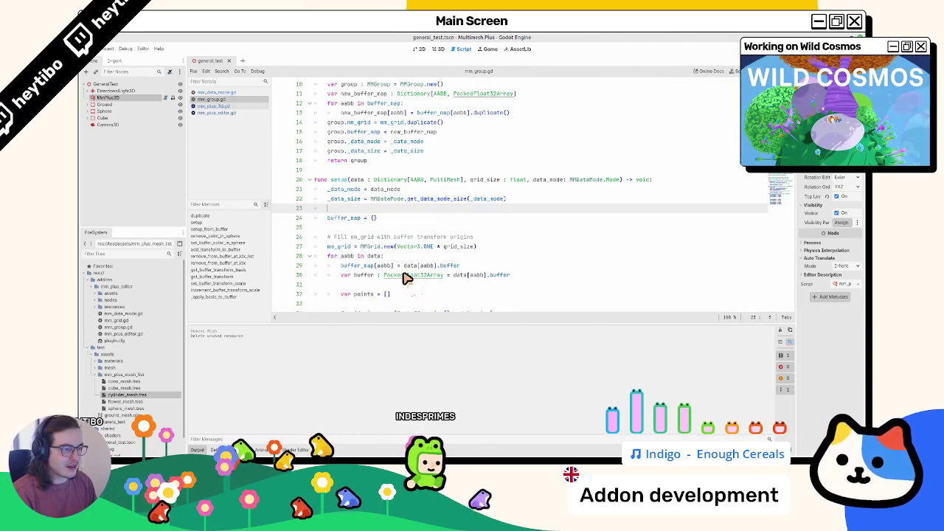
Check line 14's default return in mm_data_mode.gd, then find the TransformAndVertexColor check in mm_group.gd
ctrl+click(435, 199)
click(387, 208)
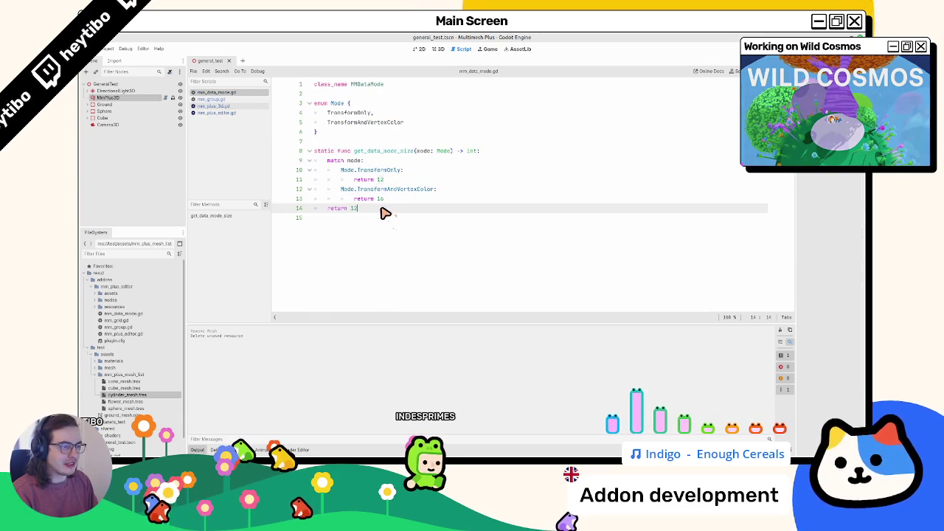
click(225, 101)
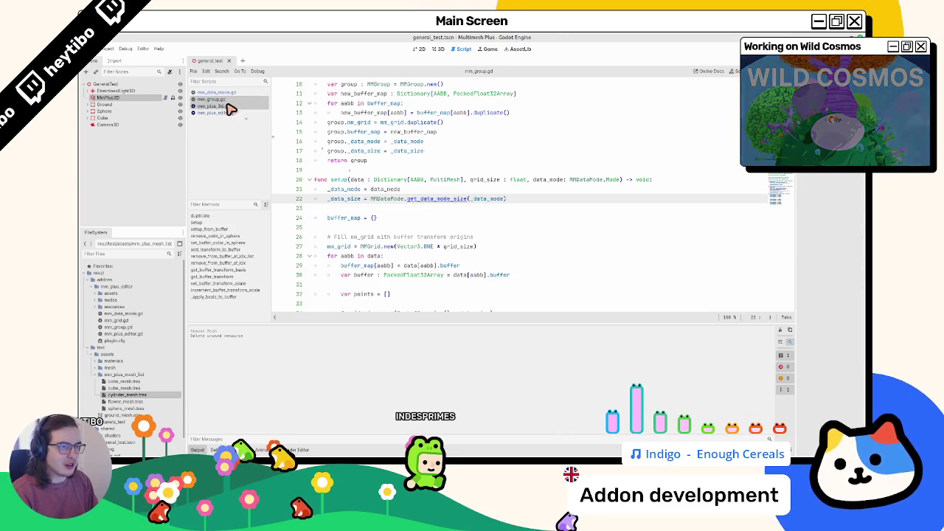
key(ctrl+f)
key(Escape)
click(405, 239)
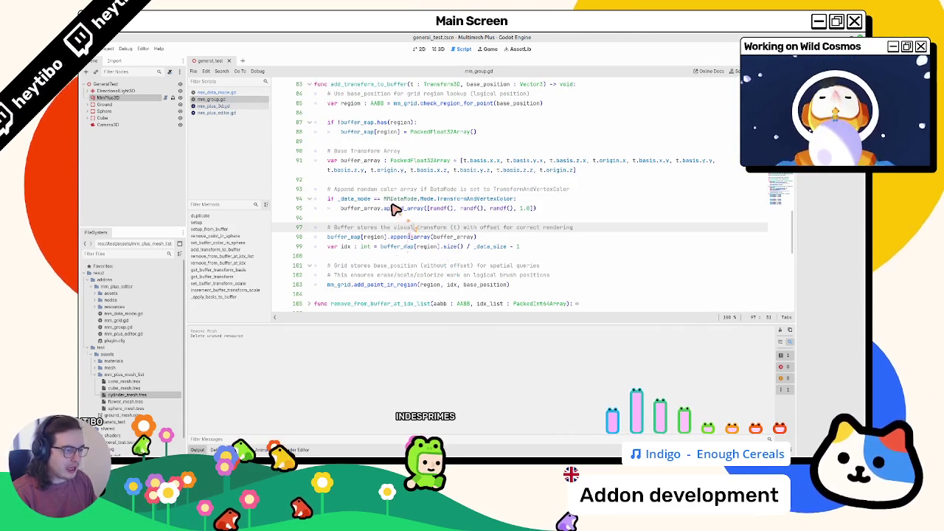
Insert print("colors?") on a new line inside the _data_mode vertex-colour check on line 94
double_click(356, 199)
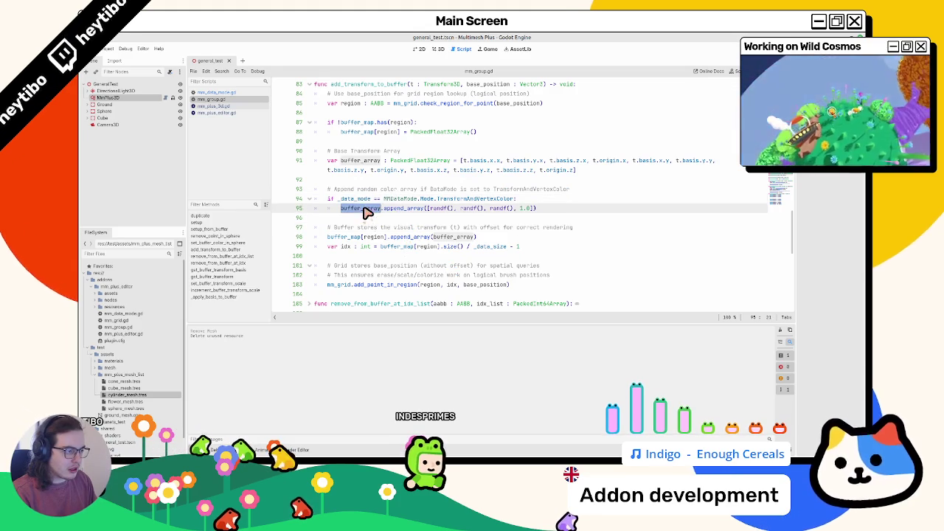
click(533, 202)
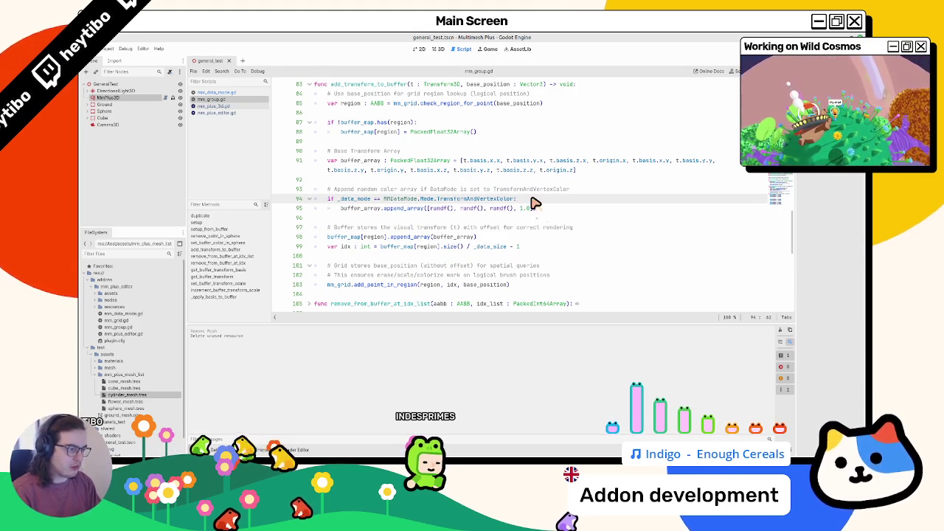
key(Return)
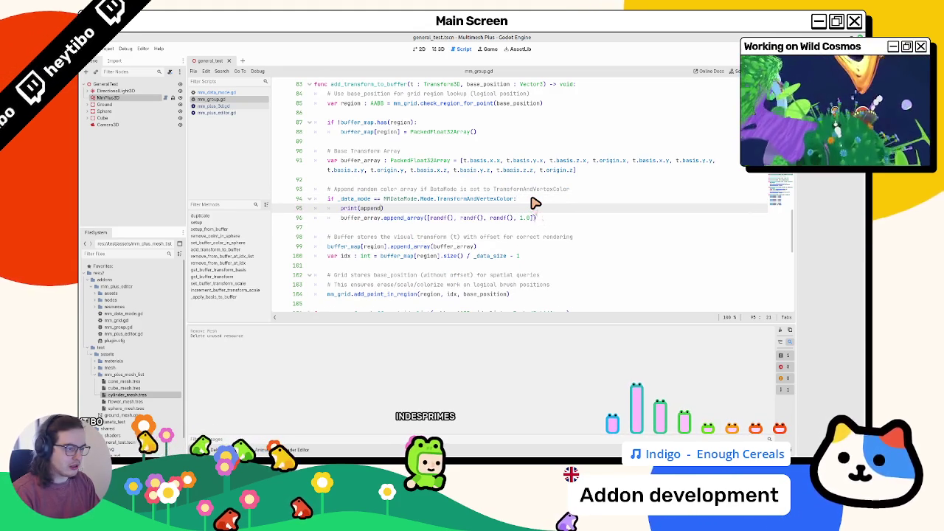
key(BackSpace)
key(BackSpace)
key(BackSpace)
text("colors?)
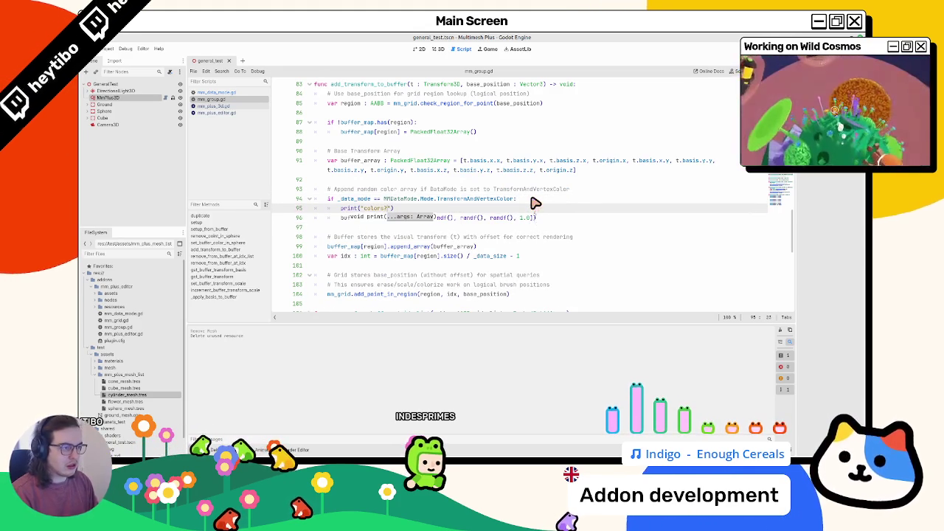
click(438, 49)
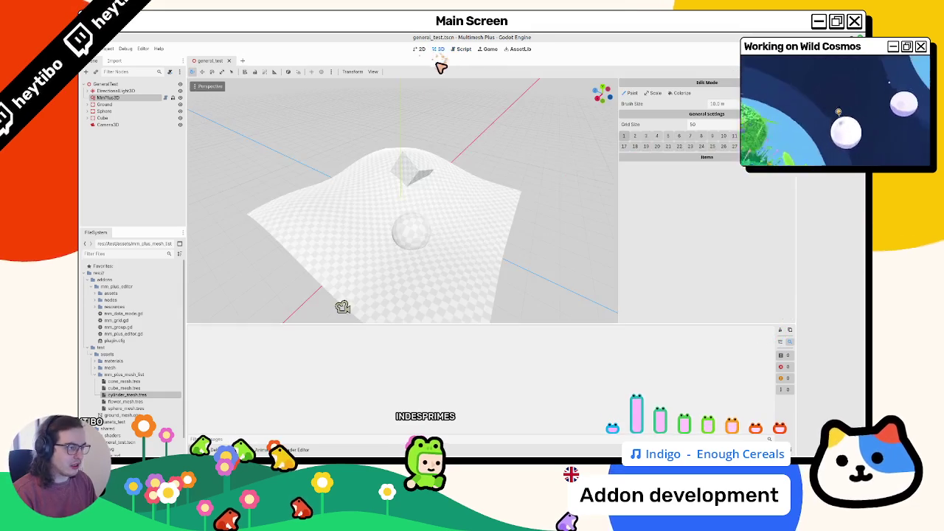
Add cone_mesh.tres as a brush item, paint cones on the terrain, review the errors, and clear the log
mouse_move(122, 381)
mouse_down()
mouse_move(447, 316)
mouse_move(632, 177)
mouse_up()
mouse_move(506, 258)
mouse_down()
mouse_move(405, 280)
mouse_move(437, 260)
mouse_move(408, 231)
mouse_move(418, 236)
mouse_up()
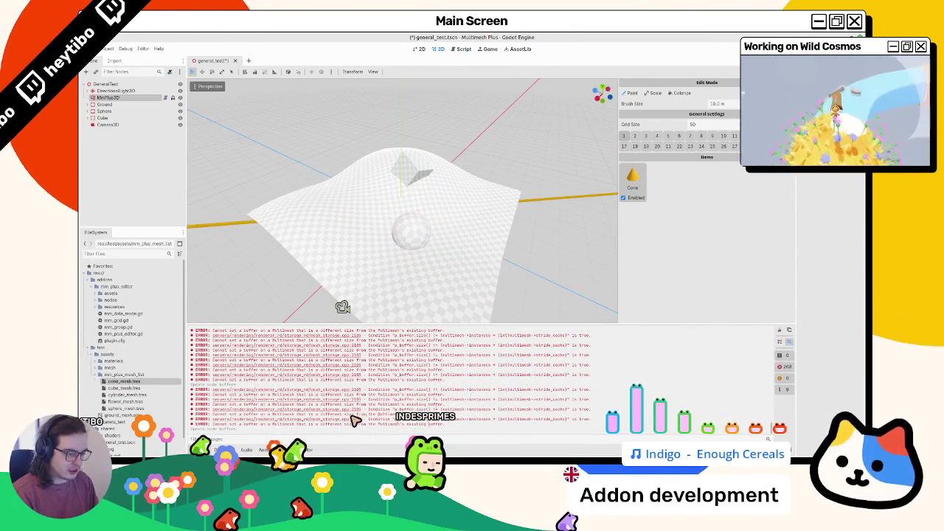
scroll(362, 414, down, 3)
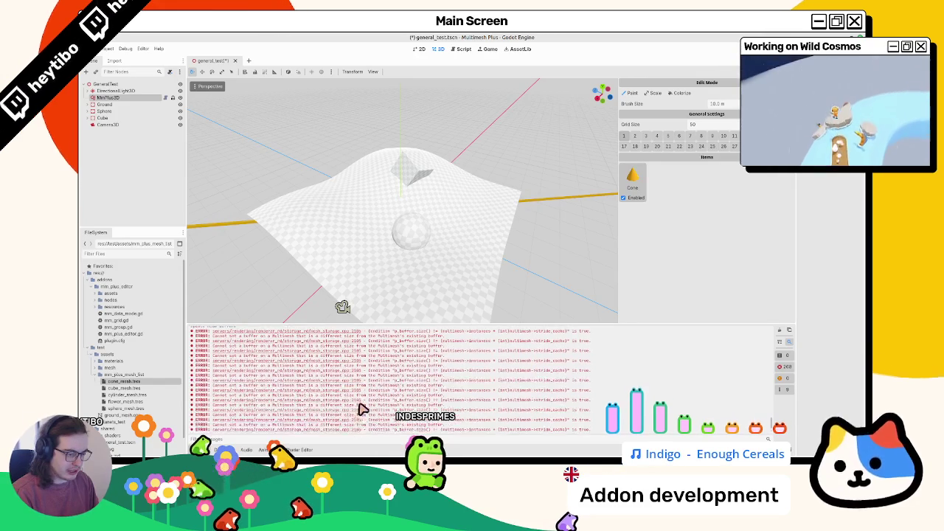
scroll(369, 415, down, 3)
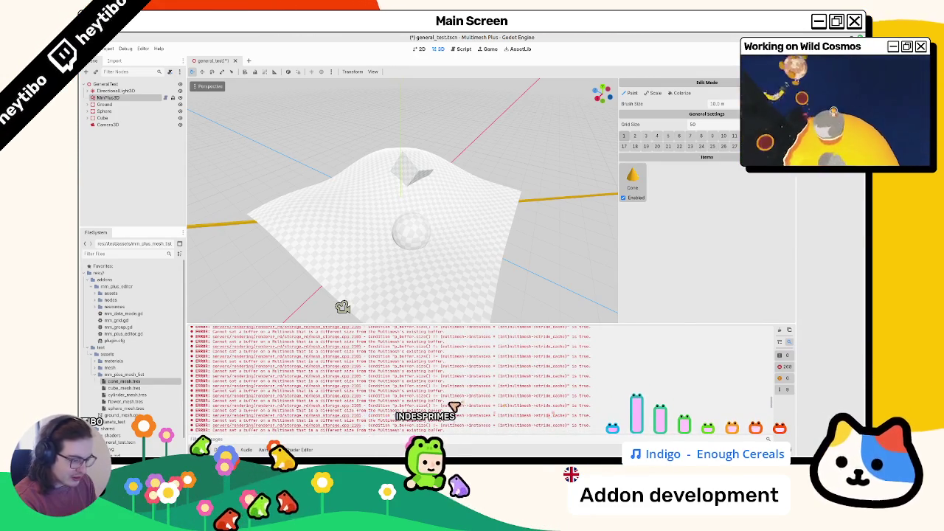
scroll(456, 405, up, 1)
click(782, 336)
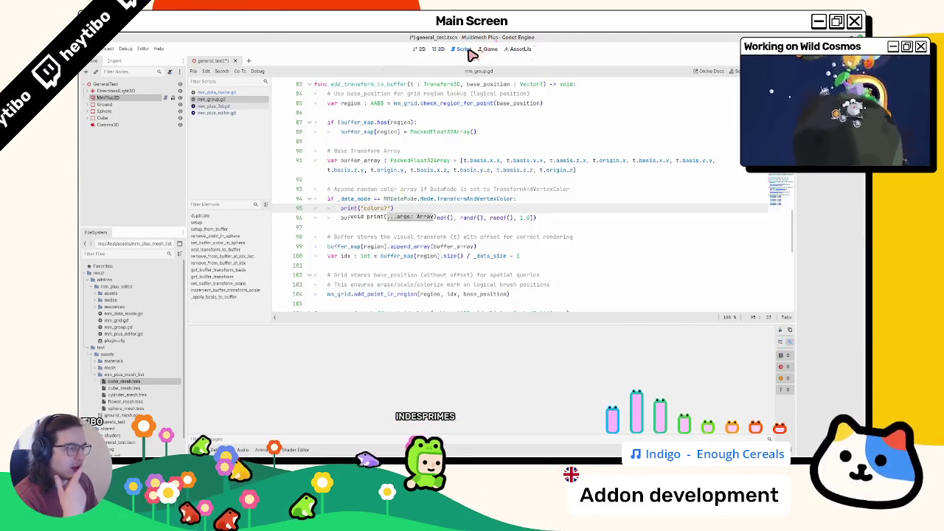
Back in the script code, undo the debug print line
click(464, 49)
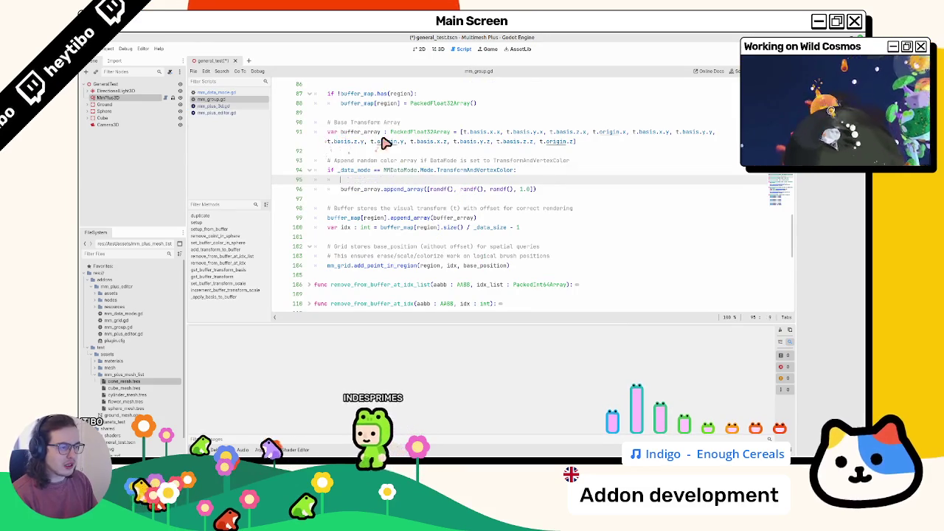
key(ctrl+z)
key(ctrl+f)
key(Escape)
key(Down)
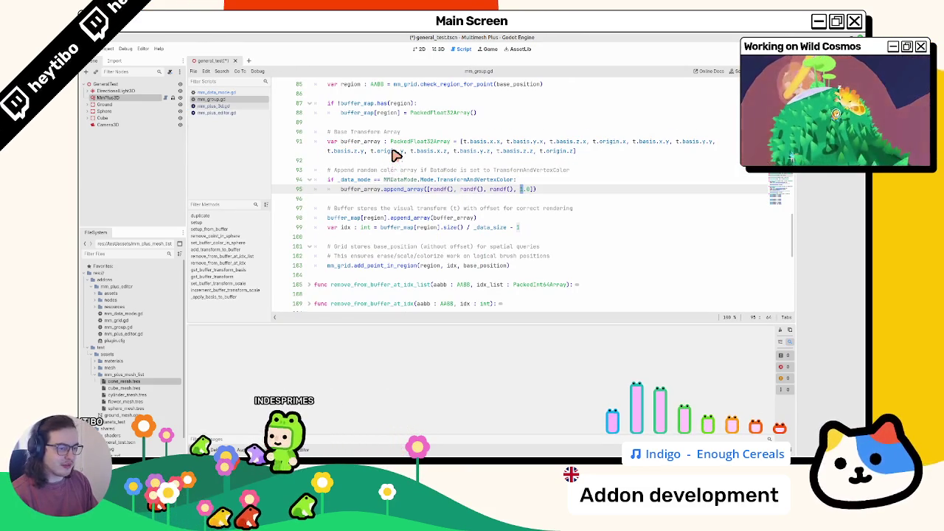
Search all project files for 16 and open the mm_plus_editor.gd match
key(ctrl+shift+f)
key(Return)
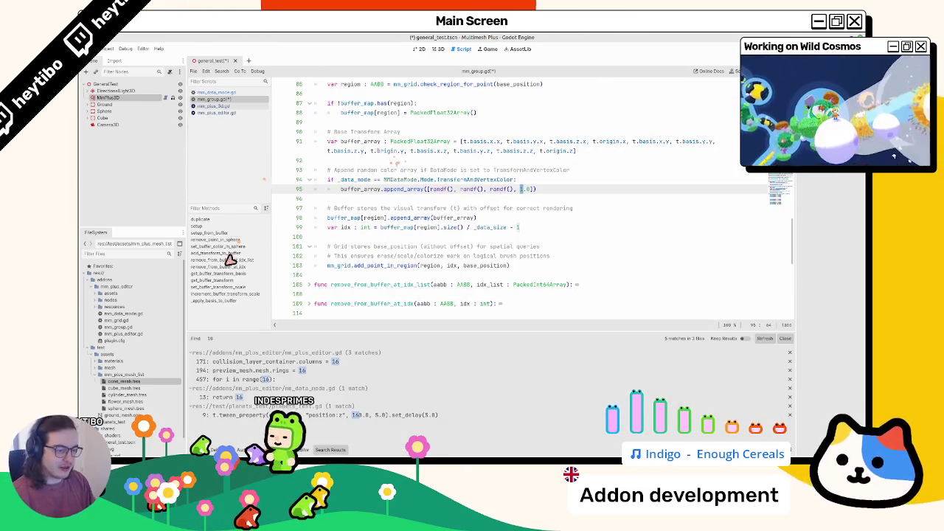
click(244, 382)
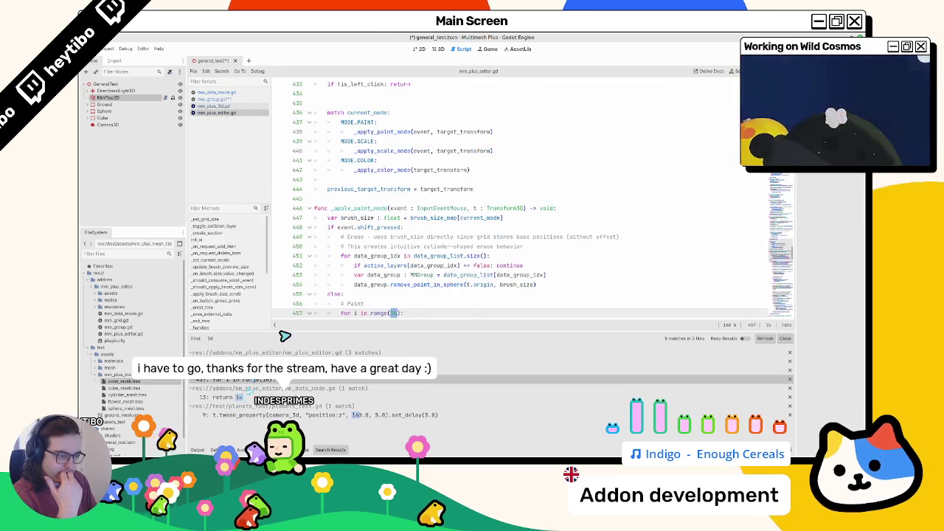
scroll(345, 271, down, 4)
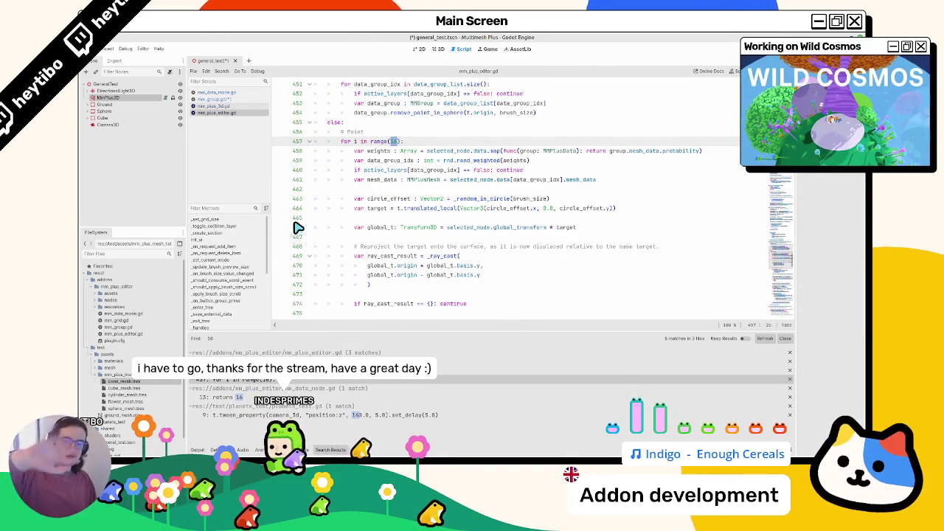
scroll(449, 200, down, 13)
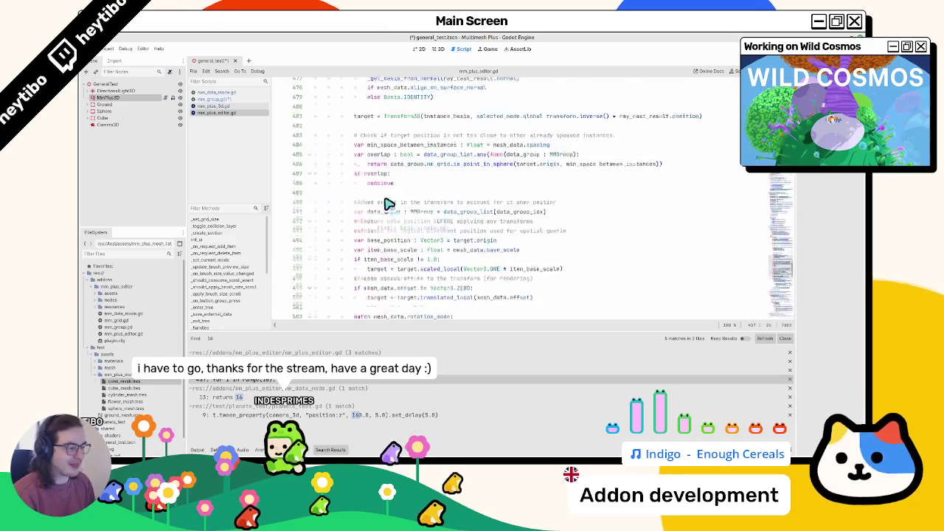
scroll(376, 203, down, 20)
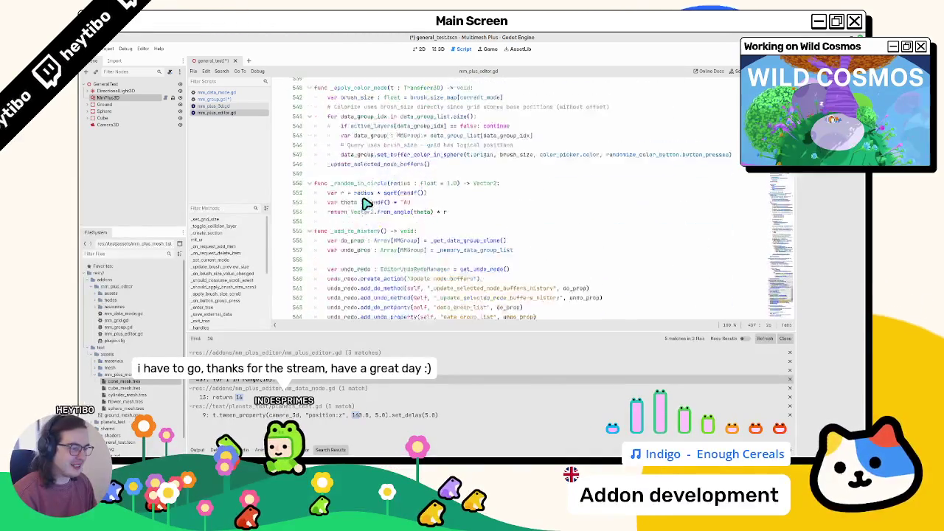
scroll(363, 204, down, 3)
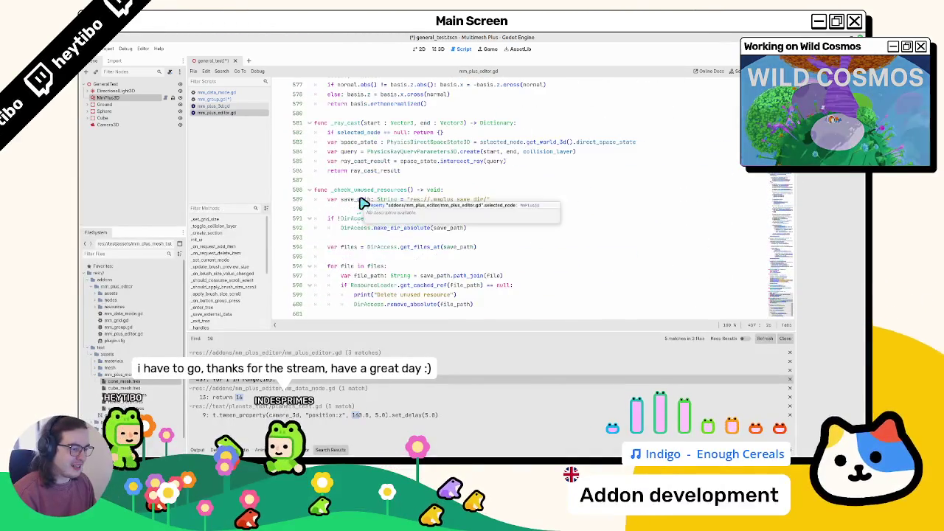
Switch to mm_group.gd and scroll up to its setup code
click(221, 94)
click(231, 99)
scroll(367, 166, up, 20)
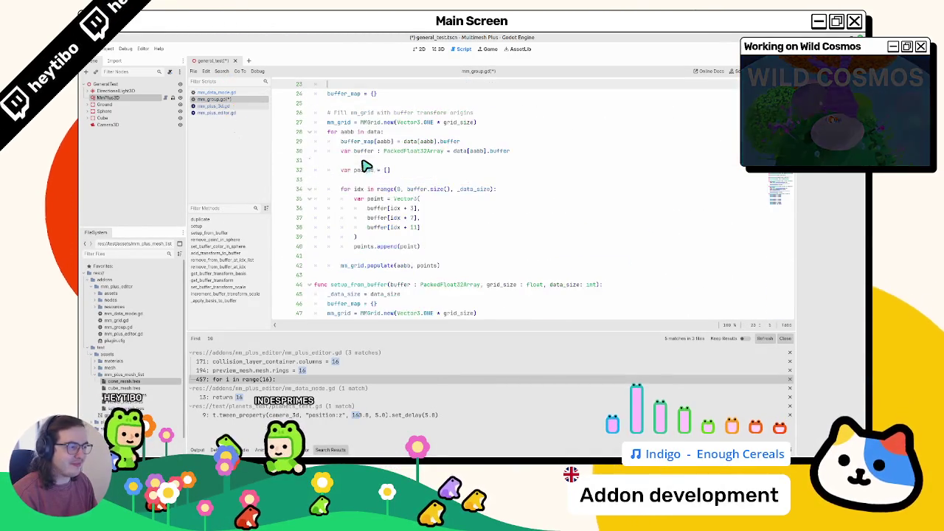
scroll(354, 176, up, 4)
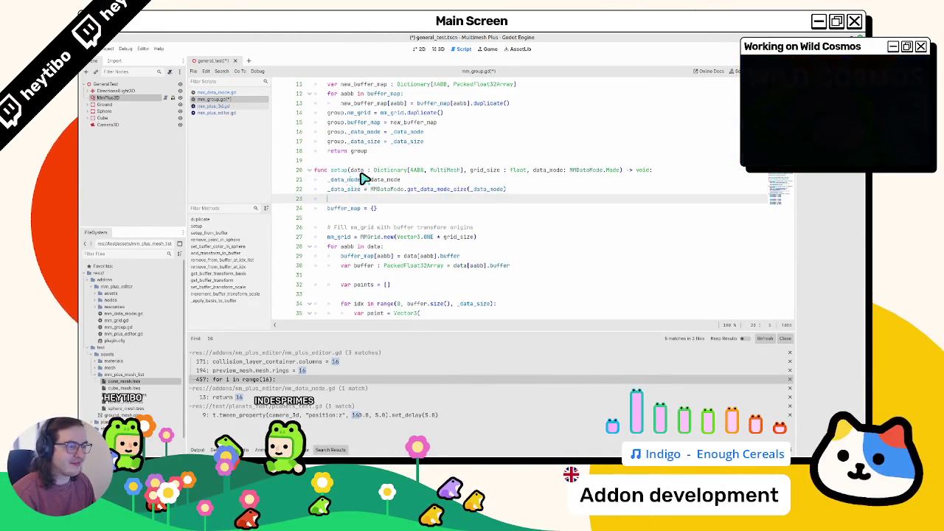
In mm_data_mode.gd, make get_data_mode_size static and change TransformOnly's return 12 to 16
click(236, 93)
text(static func get_data_mode_size(mode: Mode) -> int:)
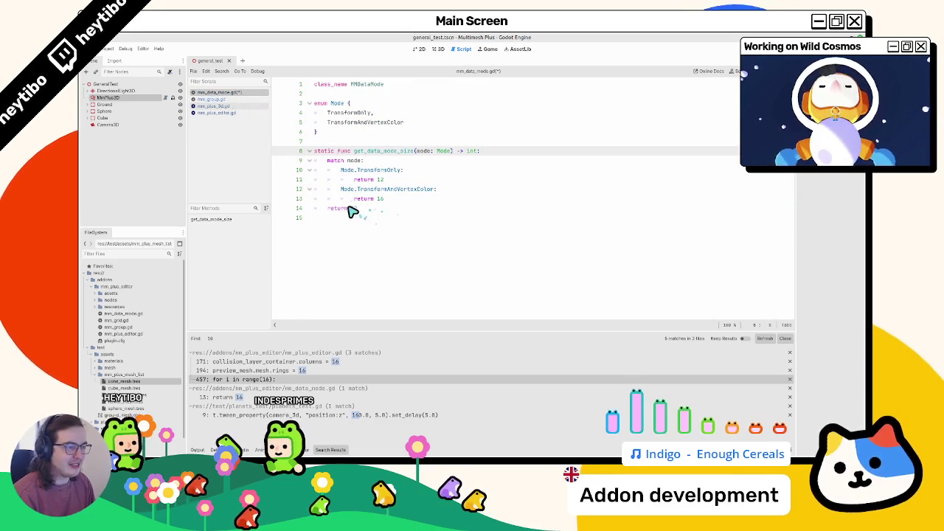
double_click(384, 172)
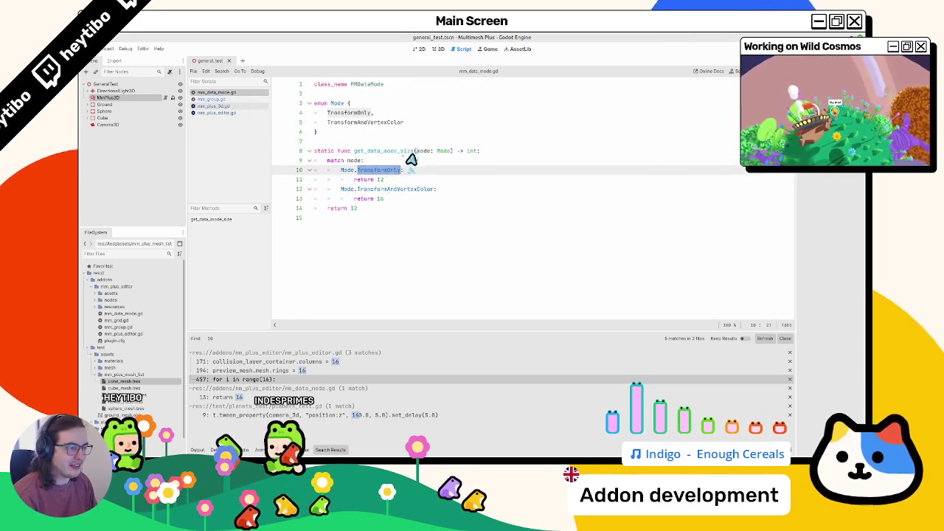
double_click(380, 180)
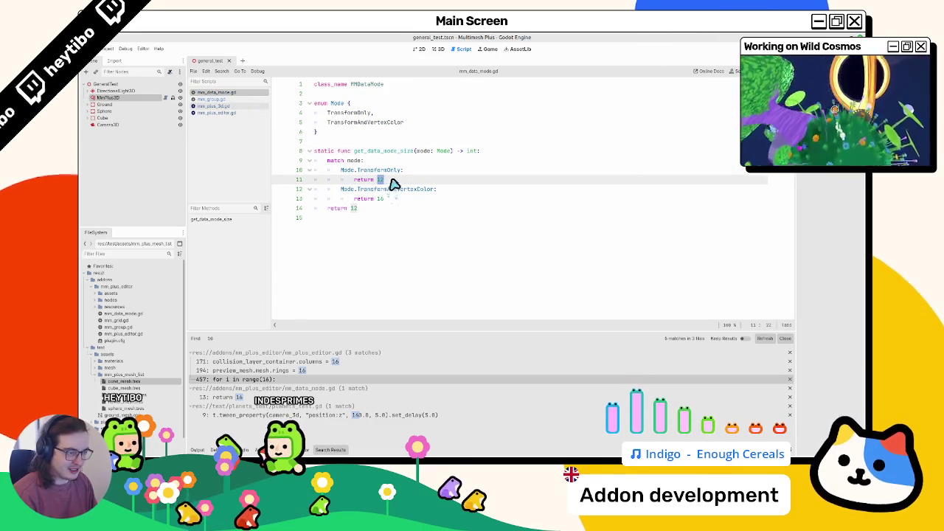
text(16)
key(ctrl+j)
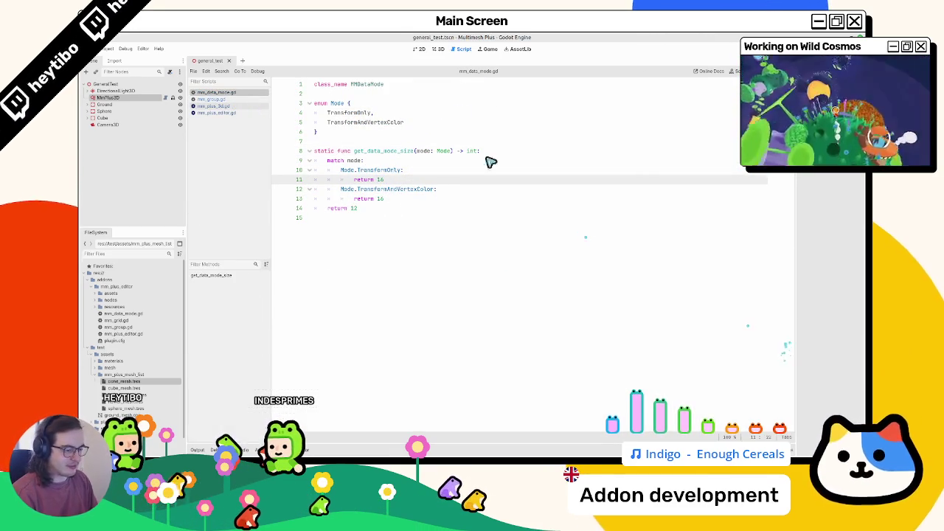
click(441, 48)
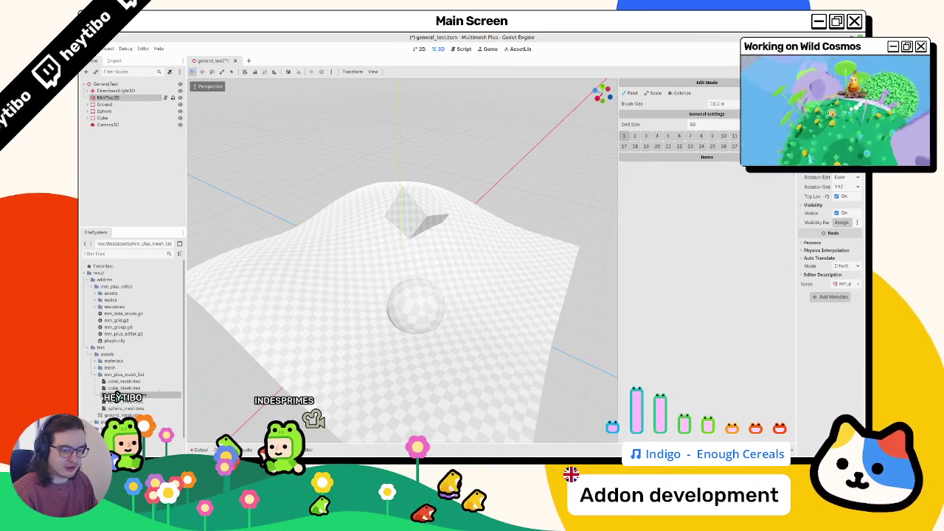
Add cube_mesh.tres as a paintable item, paint cubes across the terrain, and save
drag(663, 312, 663, 310)
mouse_move(432, 332)
mouse_down()
mouse_move(484, 322)
mouse_move(435, 177)
mouse_up()
key(ctrl+s)
mouse_move(459, 280)
mouse_down()
mouse_move(497, 327)
mouse_move(369, 341)
mouse_move(348, 256)
mouse_move(438, 253)
mouse_move(508, 317)
mouse_move(289, 259)
mouse_move(552, 255)
mouse_move(449, 236)
mouse_move(318, 273)
mouse_move(367, 281)
mouse_move(347, 347)
mouse_move(380, 68)
mouse_up()
scroll(367, 280, down, 10)
scroll(346, 347, up, 5)
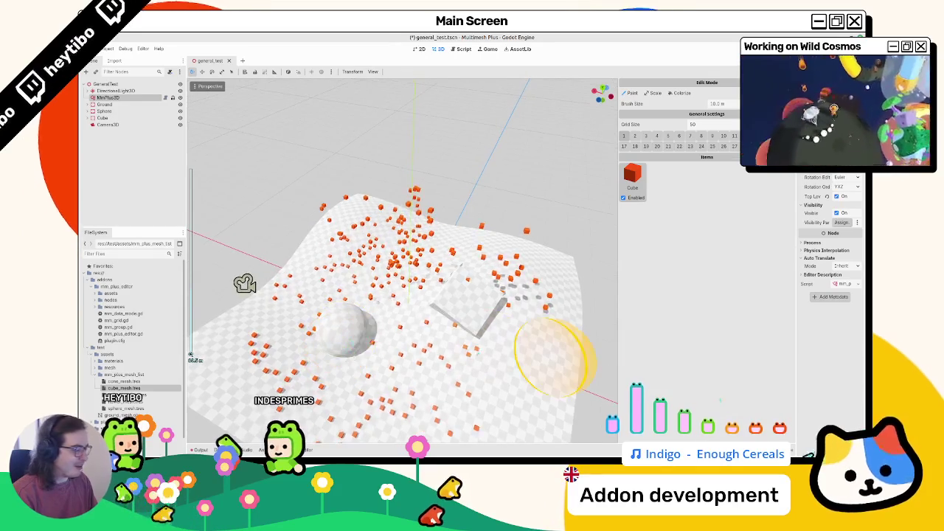
Test undo and redo on the cube painting, then undo back to the bare terrain
key(ctrl+z)
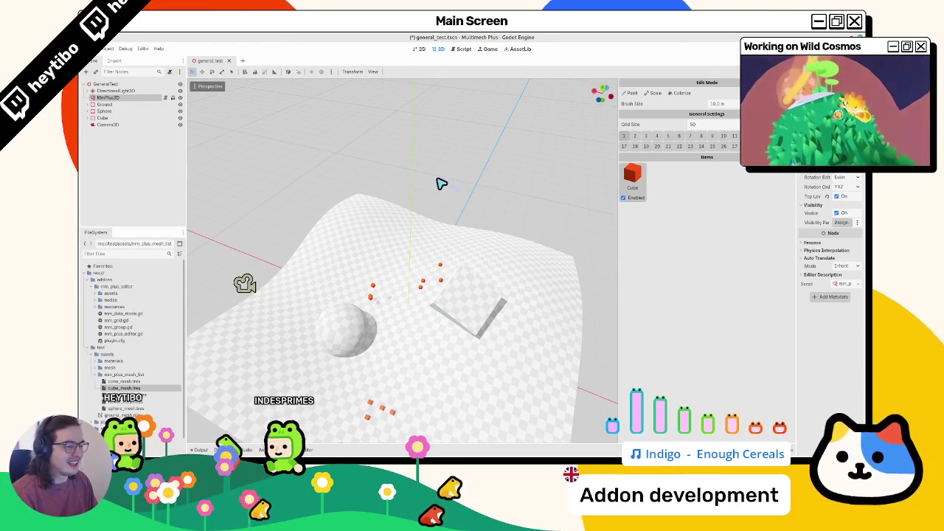
key(ctrl+z)
key(ctrl+shift+z)
key(ctrl+z)
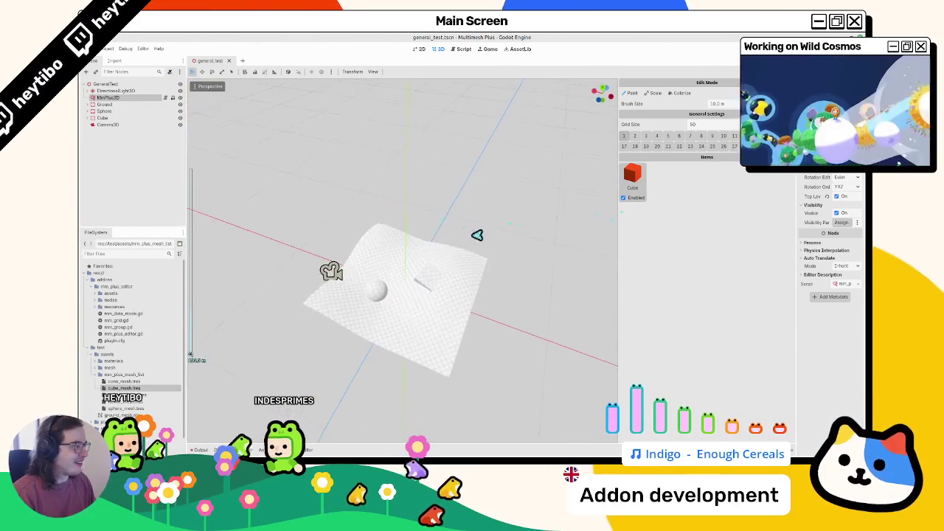
key(ctrl+shift+z)
key(ctrl+z)
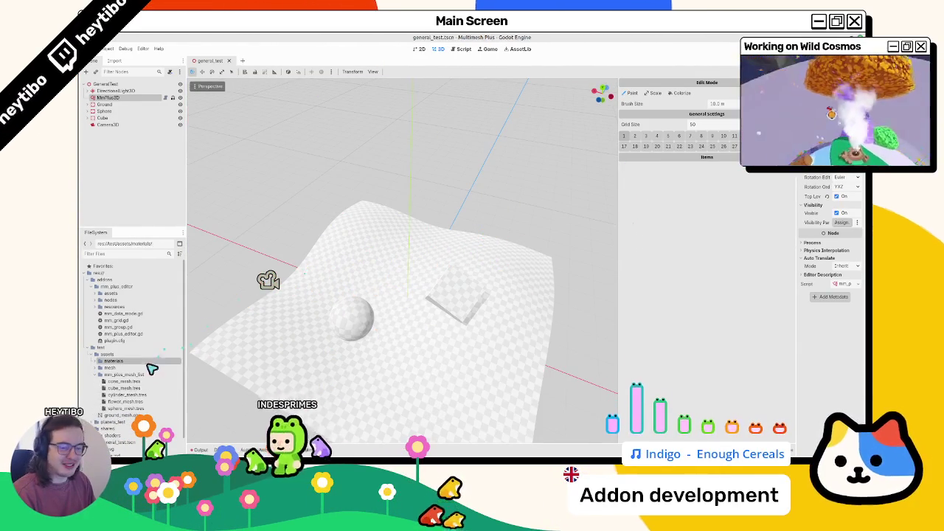
click(458, 48)
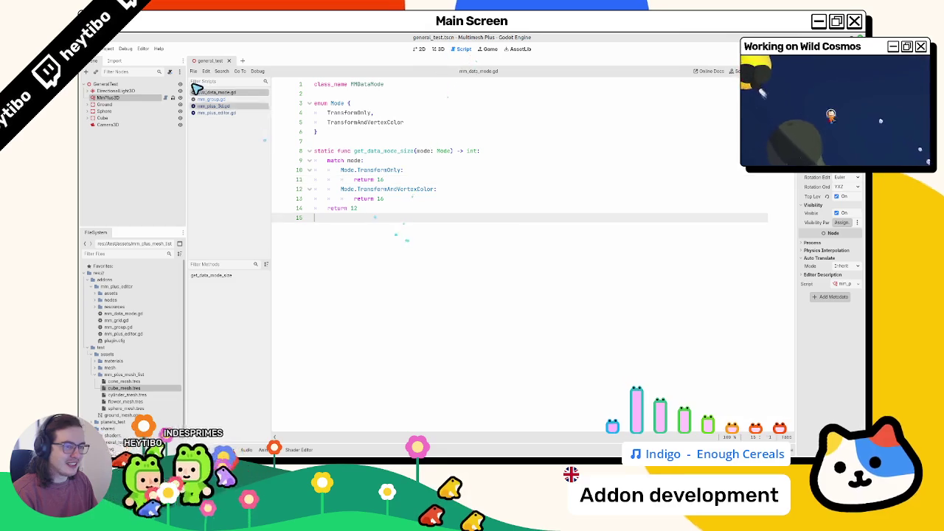
In mm_group.gd, look over _apply_basis_to_buffer and increment_buffer_transform_scale
click(249, 100)
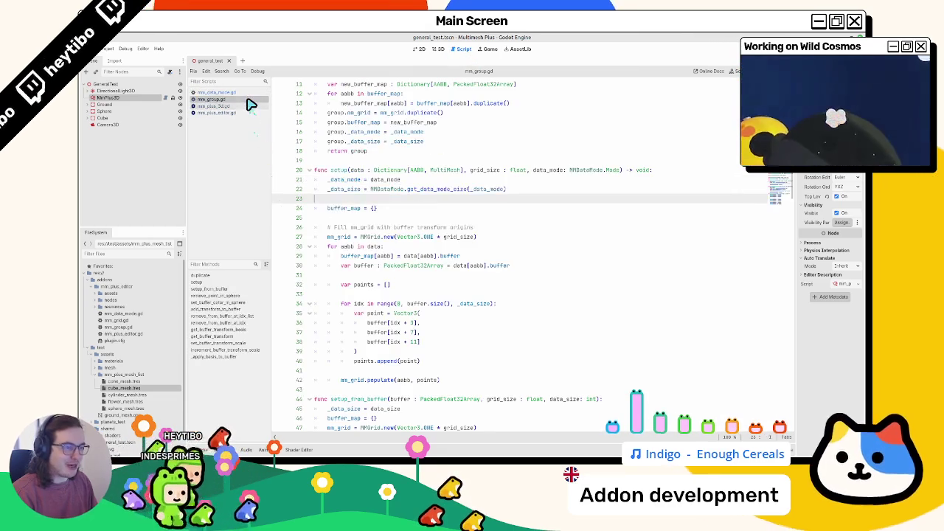
scroll(484, 322, down, 20)
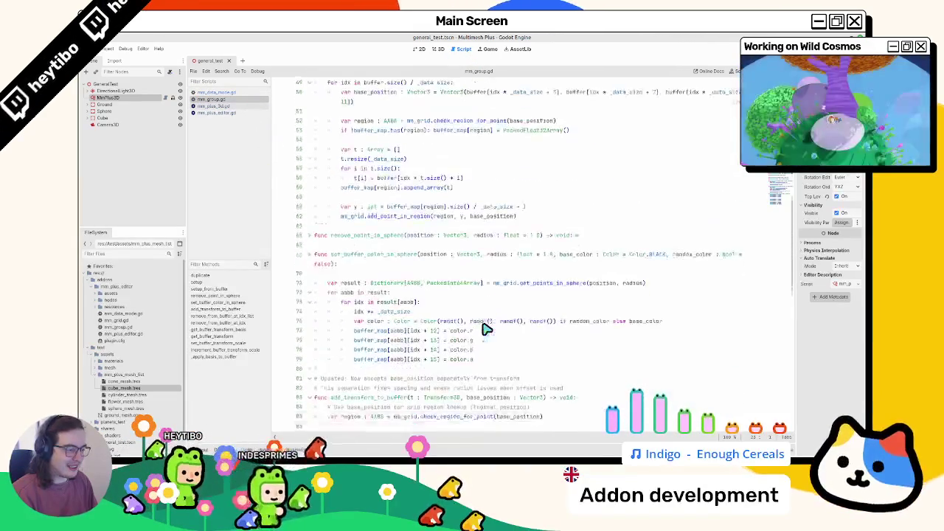
scroll(485, 326, down, 15)
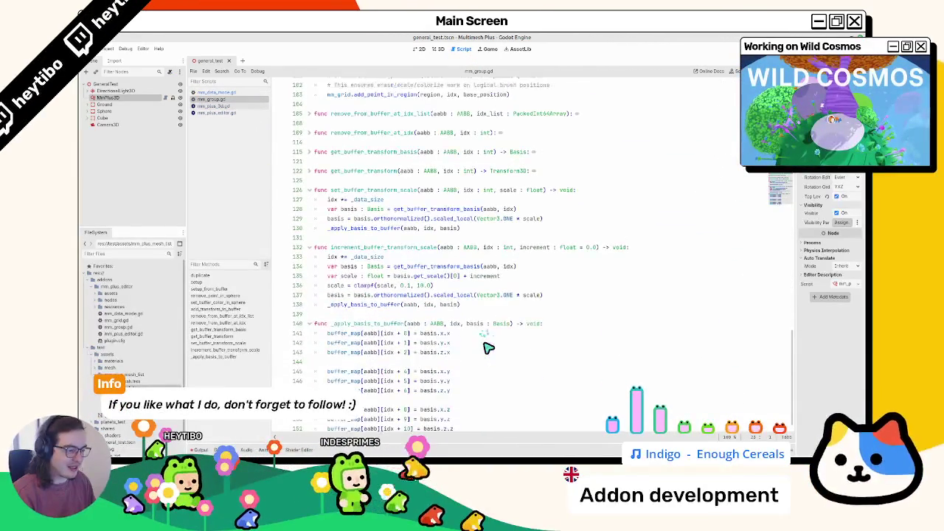
click(478, 352)
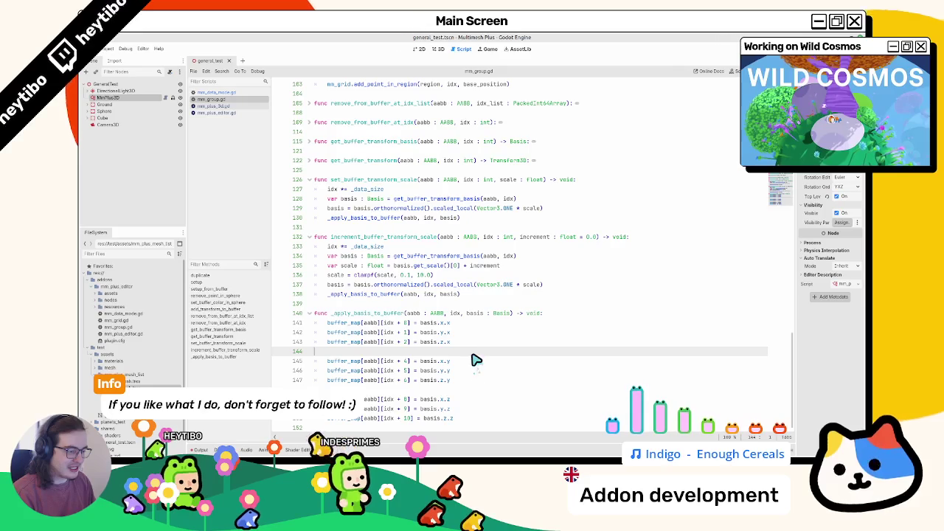
double_click(367, 315)
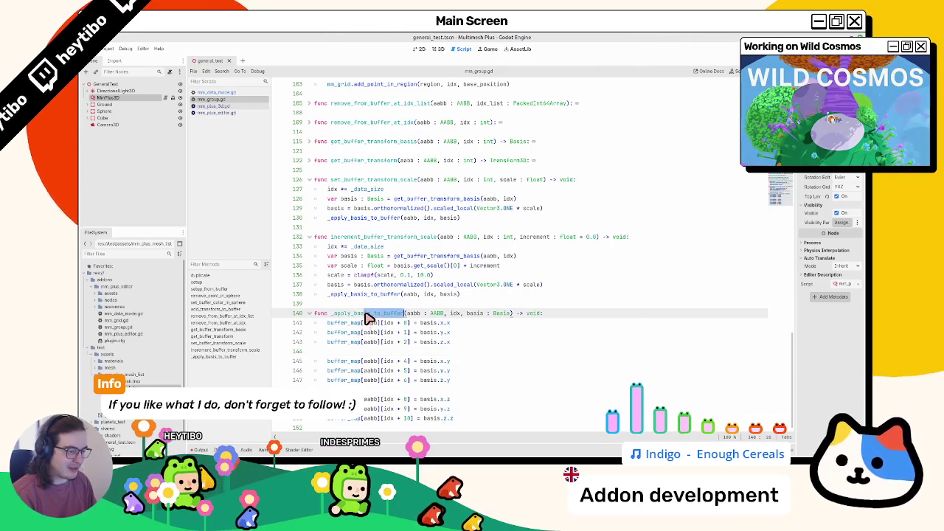
double_click(394, 243)
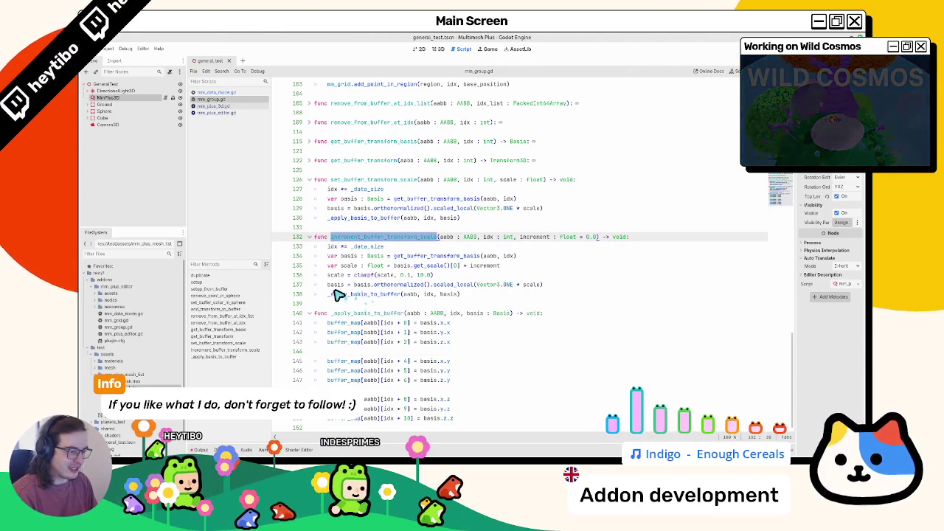
scroll(311, 301, up, 2)
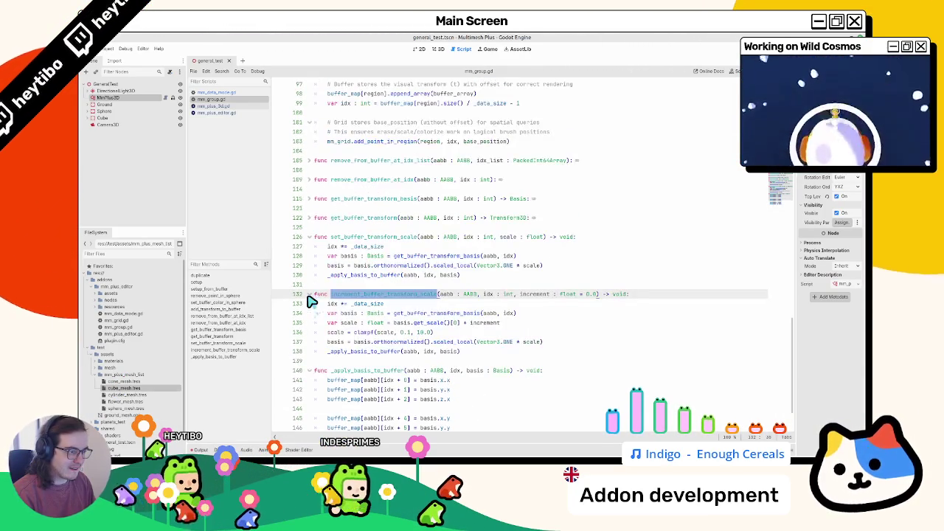
Unfold get_buffer_transform, get_buffer_transform_basis, remove_from_buffer_at_idx and remove_from_buffer_at_idx_list
click(310, 218)
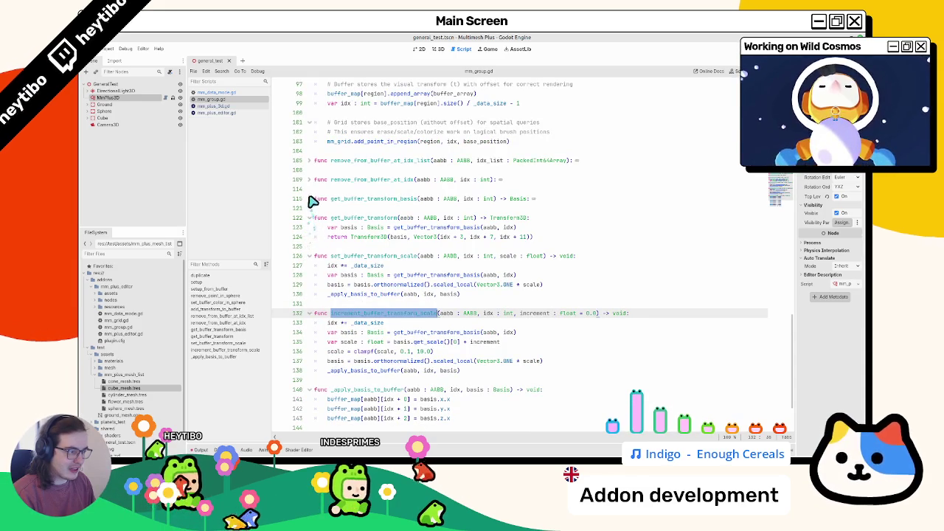
click(310, 198)
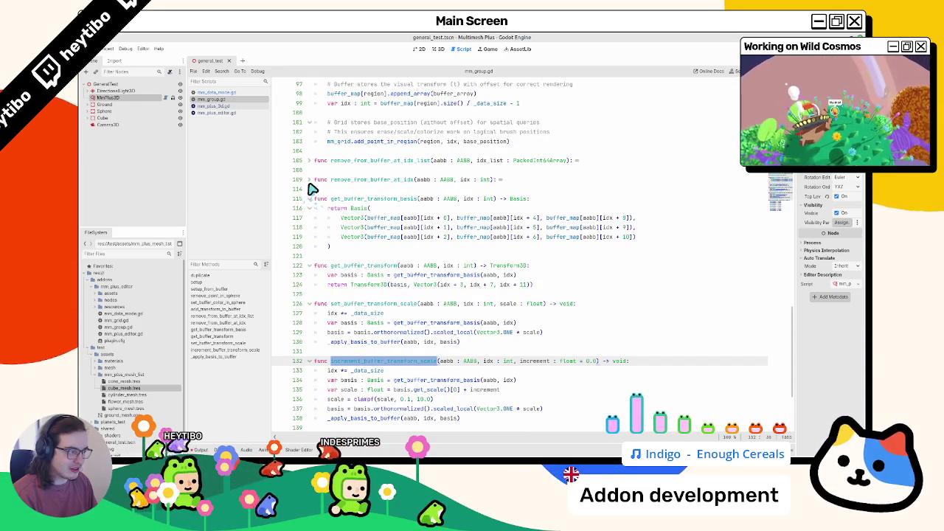
click(309, 180)
click(310, 160)
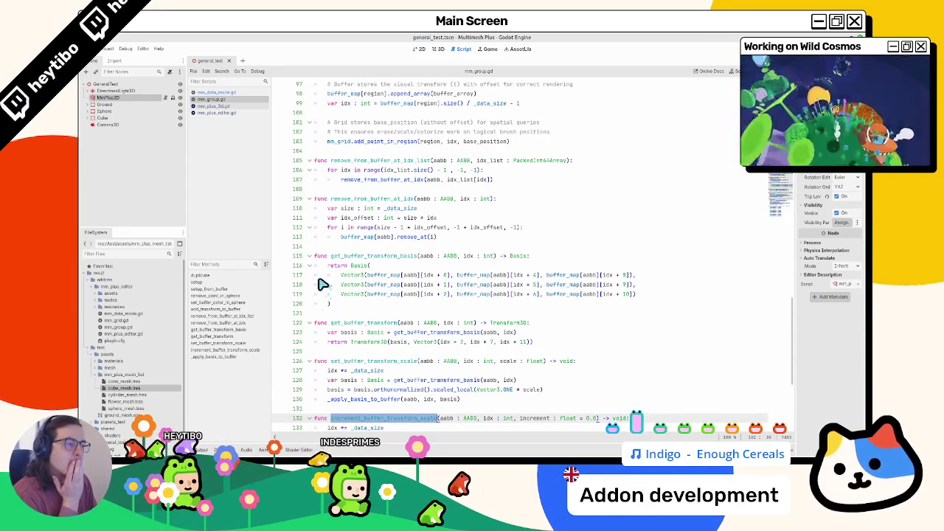
double_click(399, 208)
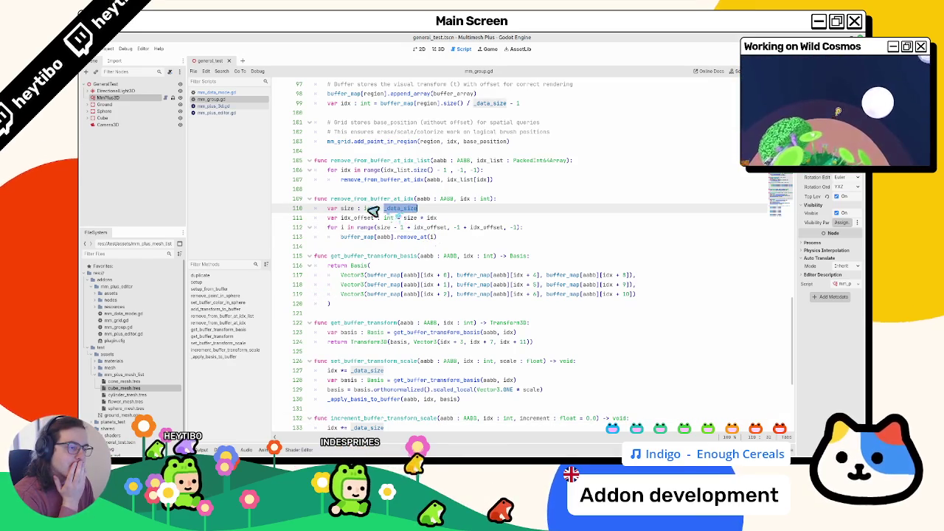
double_click(354, 199)
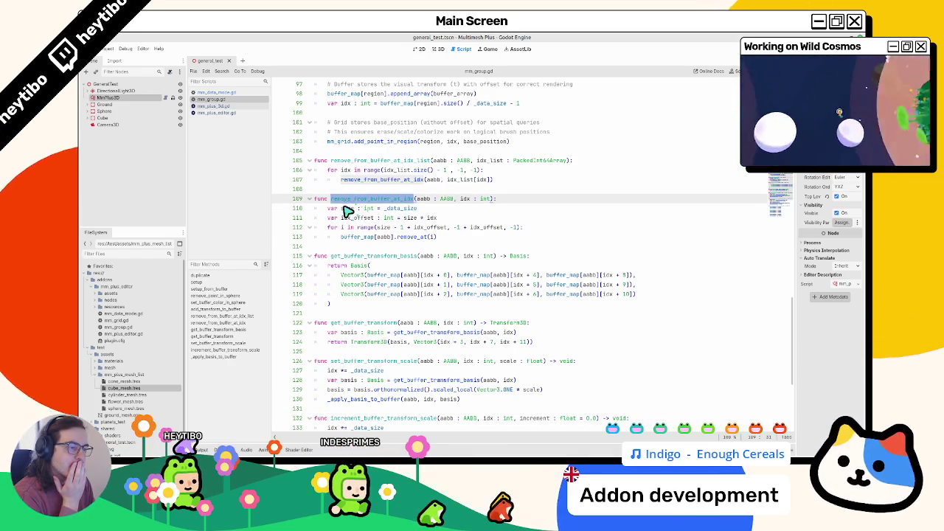
Review how buffer_array, idx and _data_size are used around lines 98-103
scroll(344, 212, up, 6)
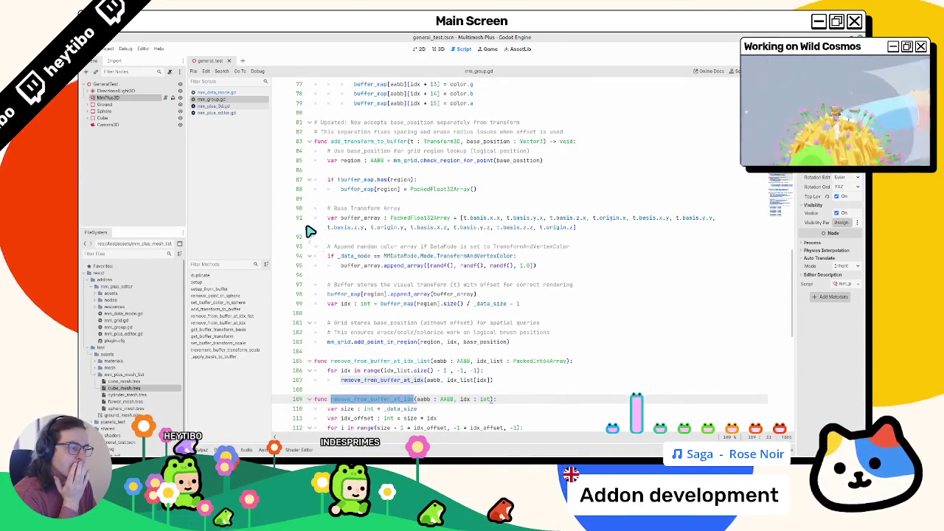
double_click(363, 218)
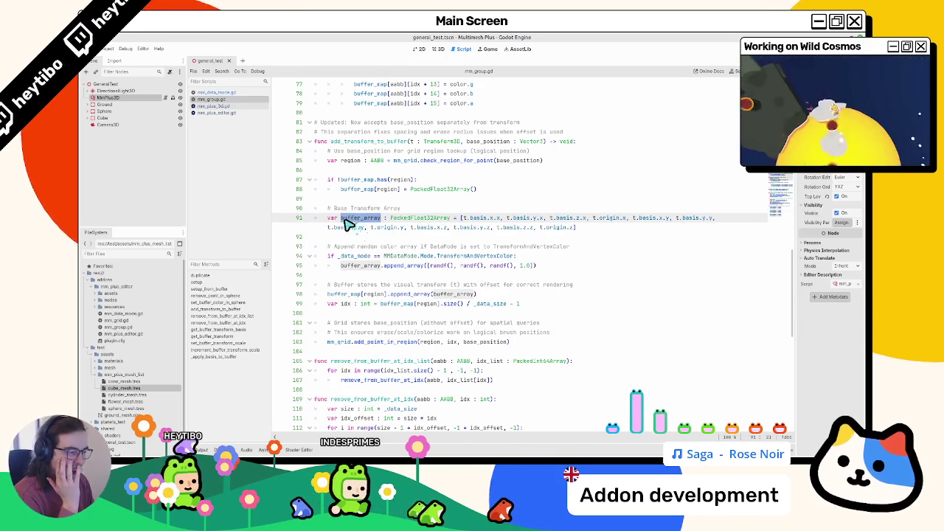
drag(327, 294, 472, 295)
double_click(346, 304)
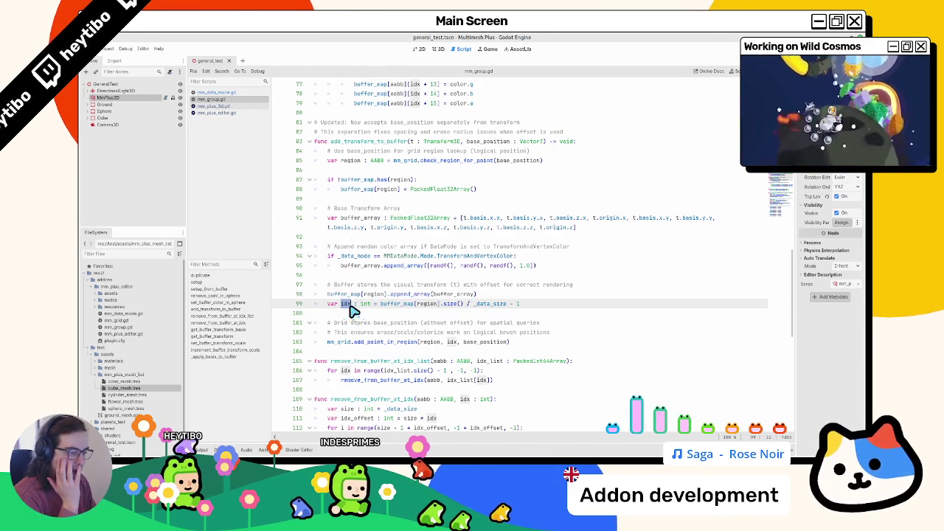
double_click(363, 342)
click(447, 306)
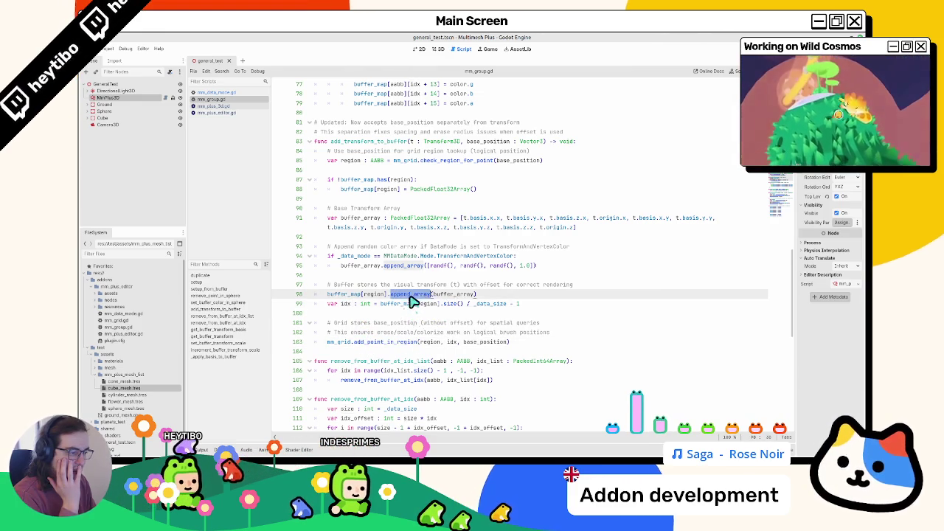
double_click(497, 306)
scroll(498, 314, up, 5)
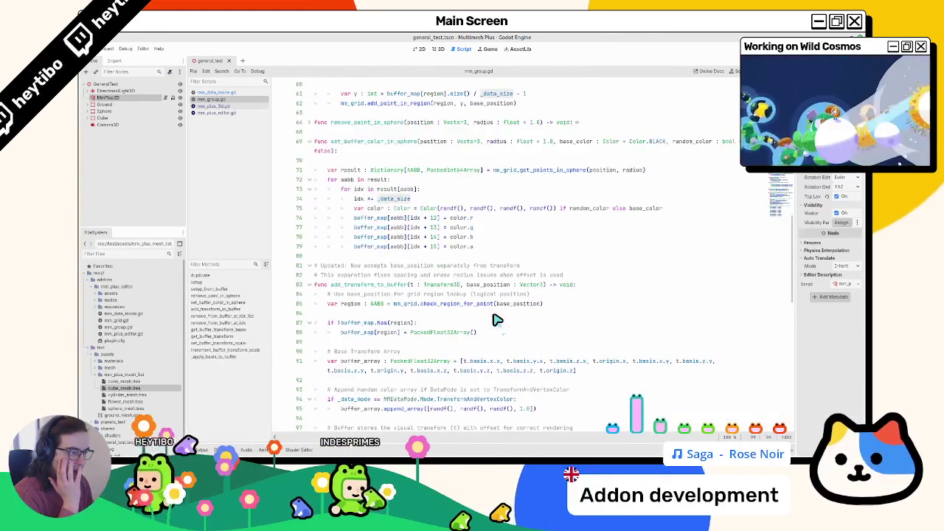
scroll(439, 382, up, 3)
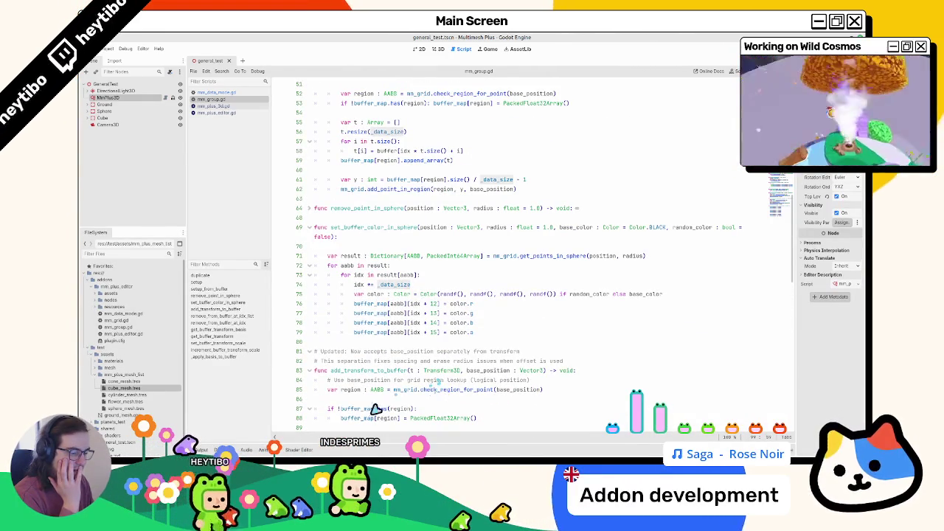
key(ctrl+alt+t)
Run git status and git diff in a full-screen terminal
key(Return)
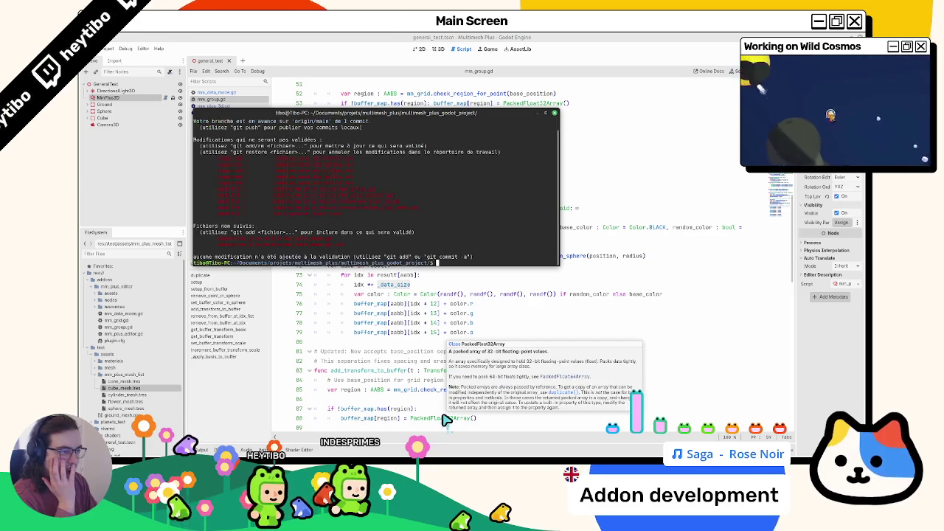
click(546, 112)
text(git diff addons/)
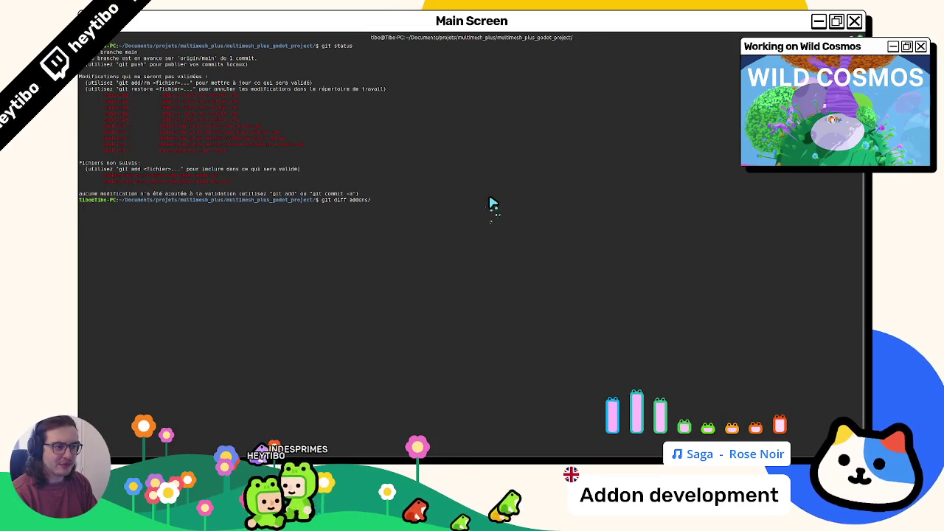
key(Return)
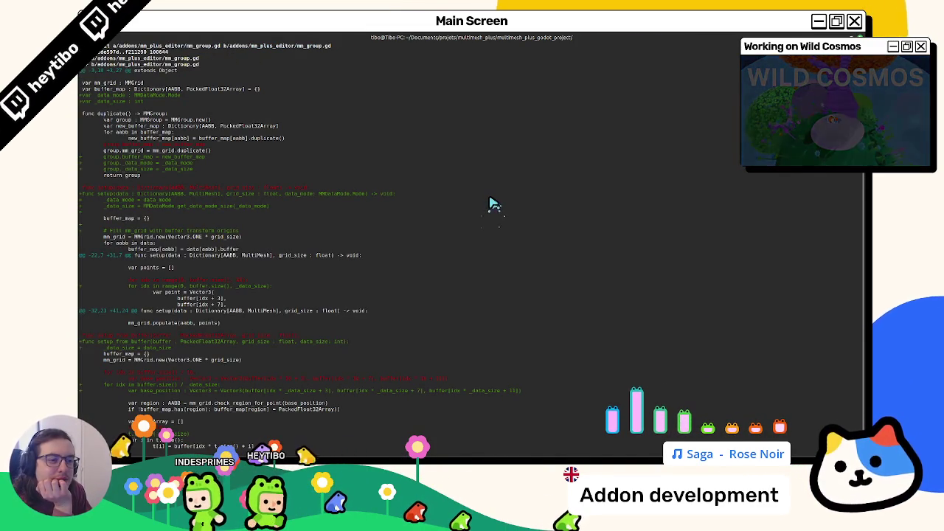
In Godot, inspect setup's _data_mode assignment and new_buffer_map uses in mm_group.gd
key(alt+Tab)
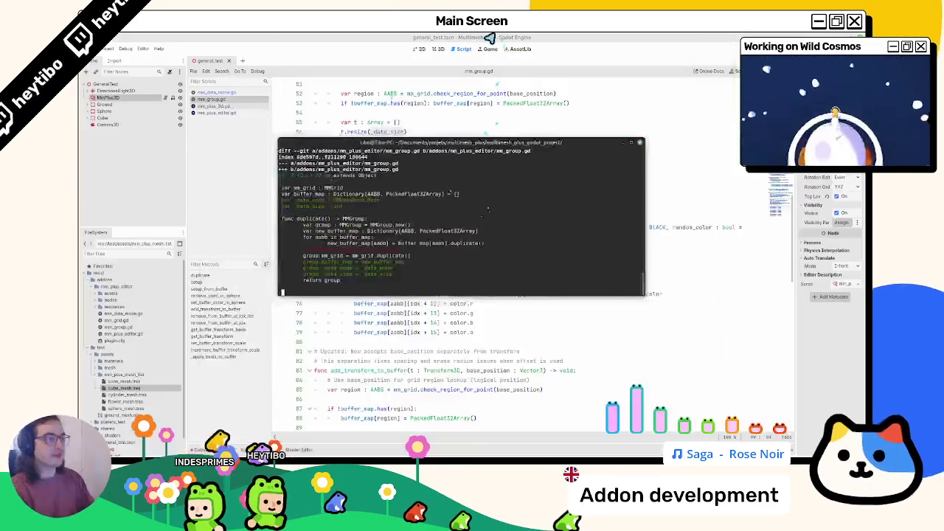
scroll(464, 308, up, 10)
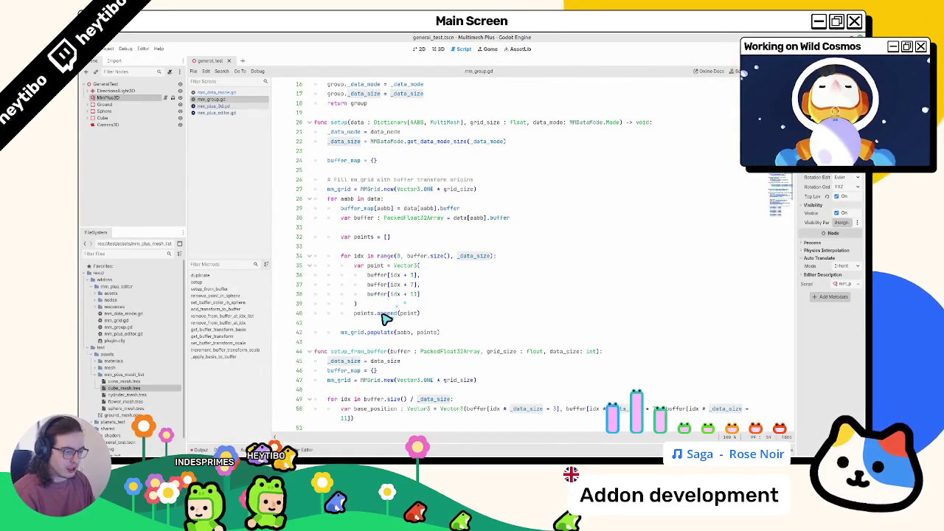
scroll(385, 317, up, 4)
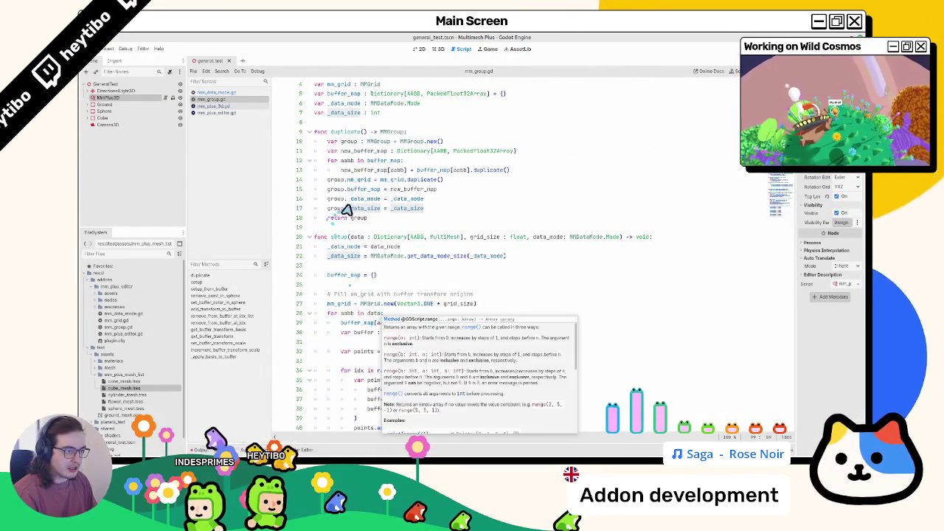
click(362, 209)
drag(424, 199, 361, 207)
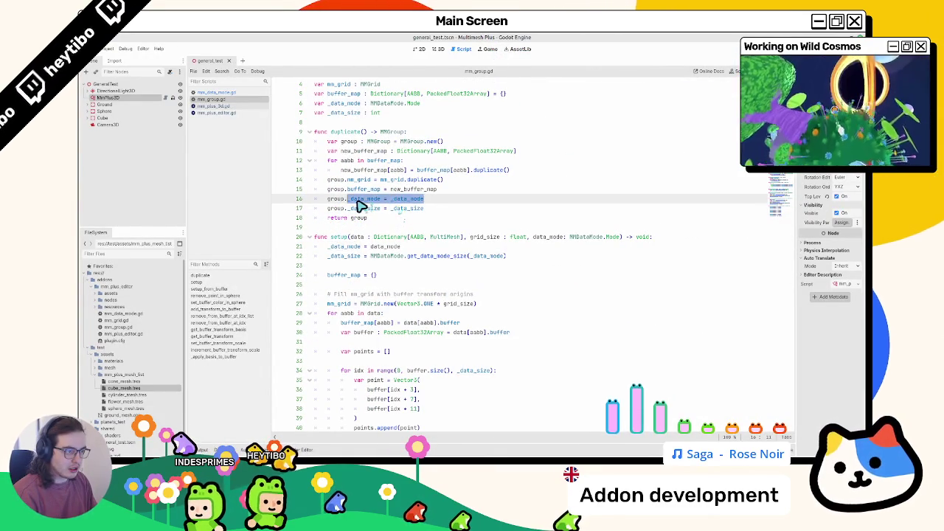
click(374, 191)
double_click(412, 189)
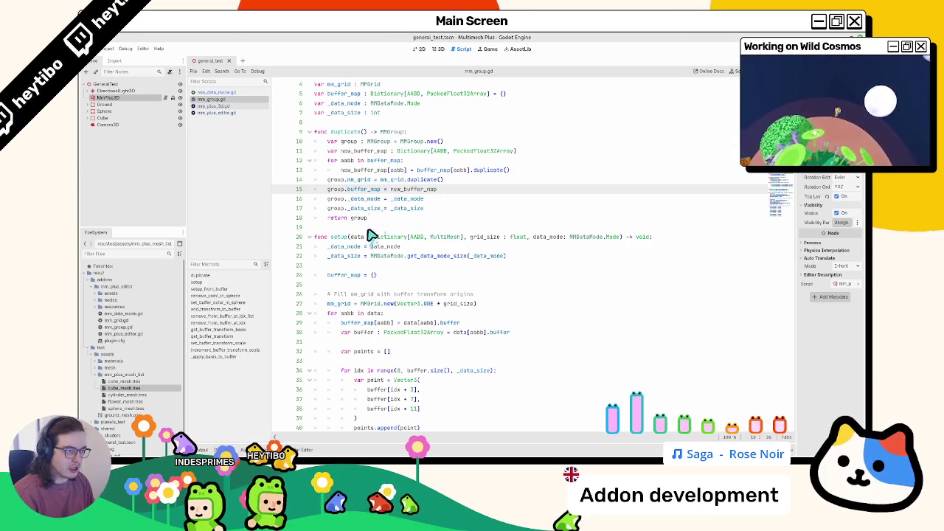
Scroll through the rest of the git diff in the terminal
key(alt+Tab)
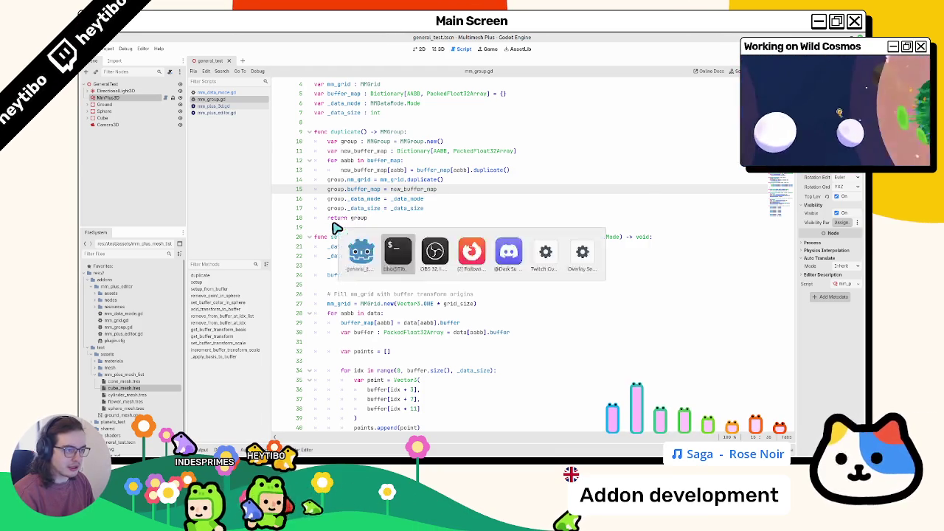
click(625, 146)
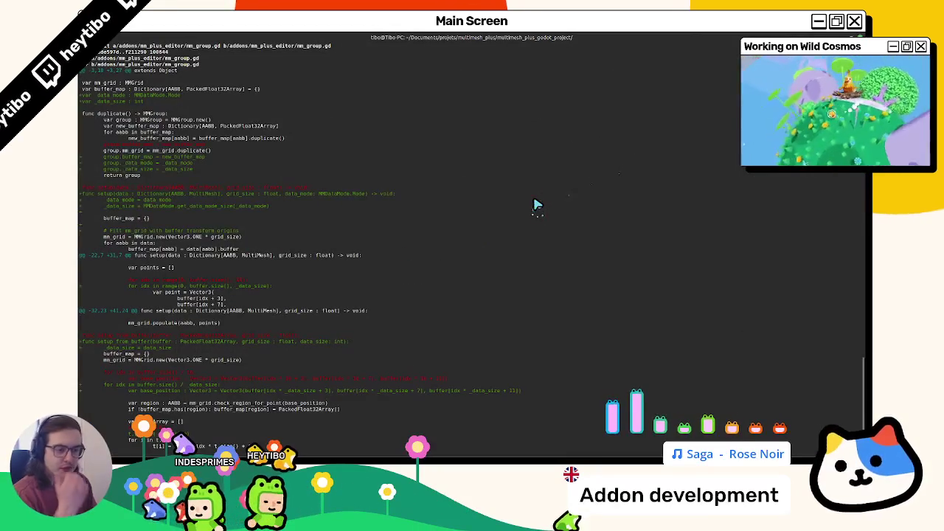
scroll(537, 205, down, 2)
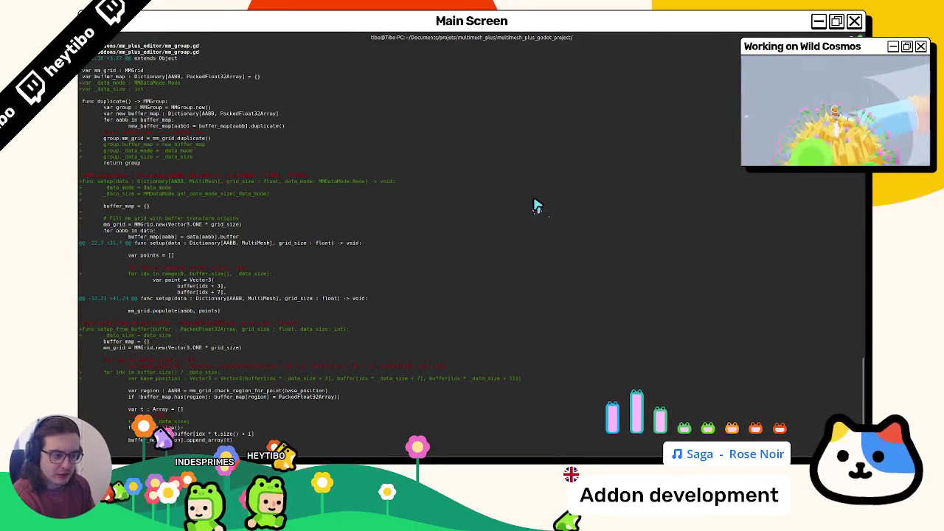
scroll(537, 205, down, 5)
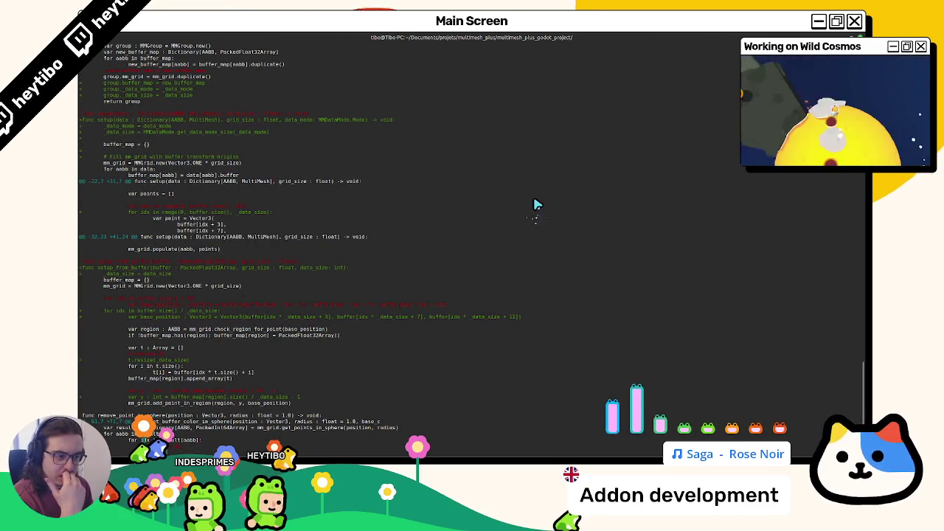
scroll(537, 205, down, 3)
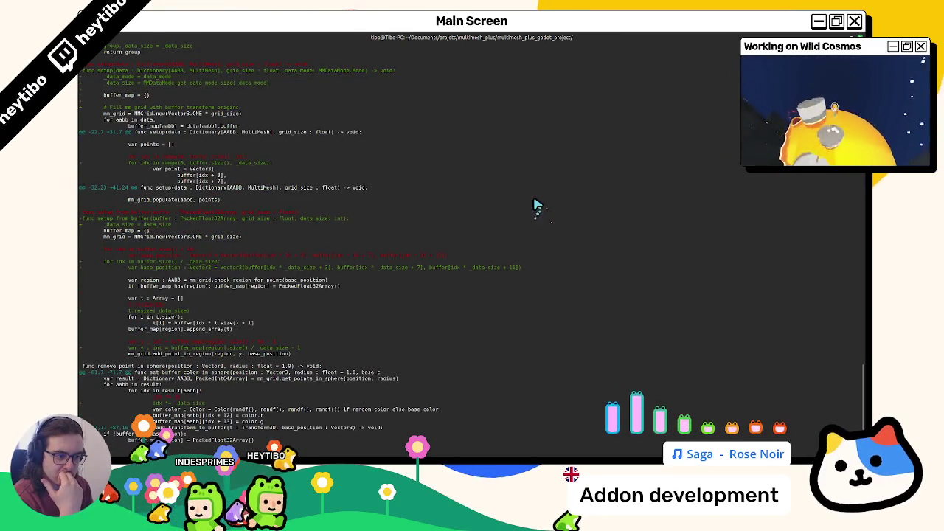
scroll(537, 205, down, 3)
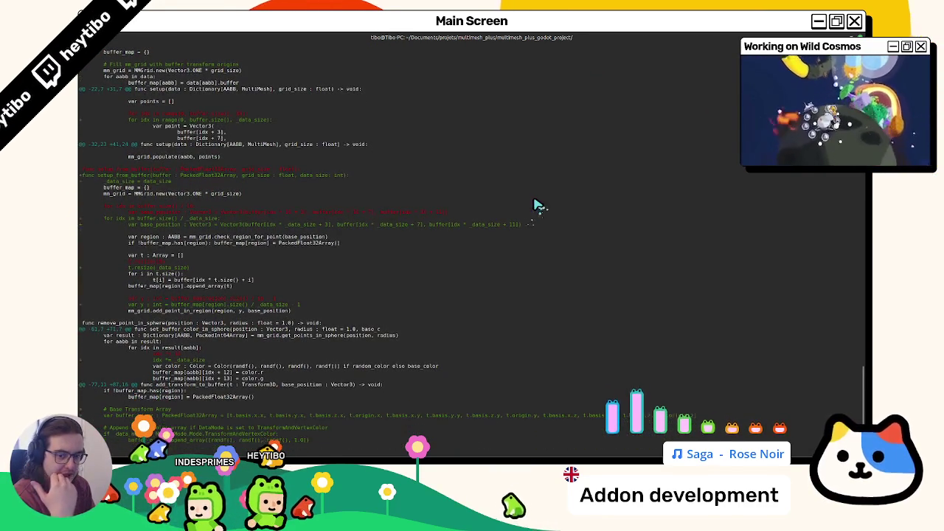
scroll(537, 205, down, 1)
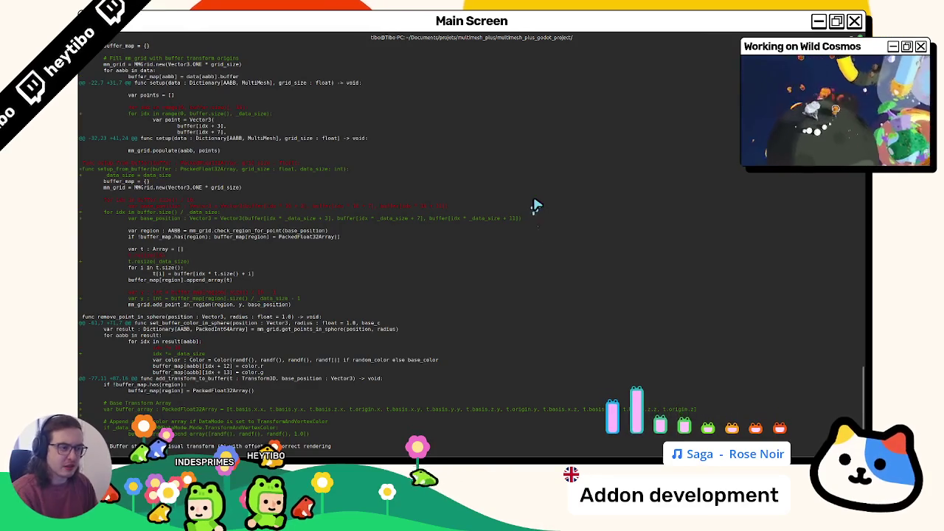
Select the _data_mode variable on line 21 of setup in Godot
key(alt+Tab)
click(341, 248)
double_click(339, 248)
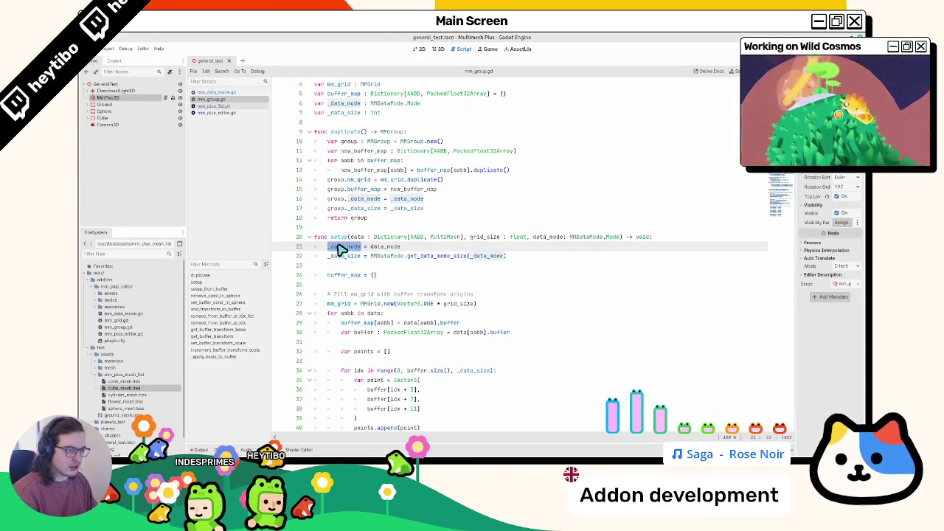
Find where mm_plus_editor.gd calls setup_from_buffer and jump to its definition
drag(339, 248, 337, 259)
scroll(345, 259, down, 5)
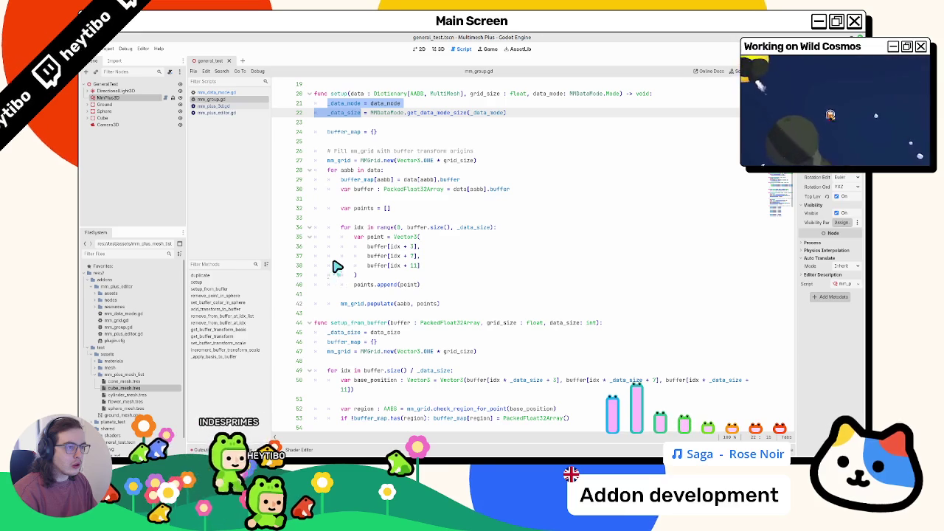
double_click(382, 333)
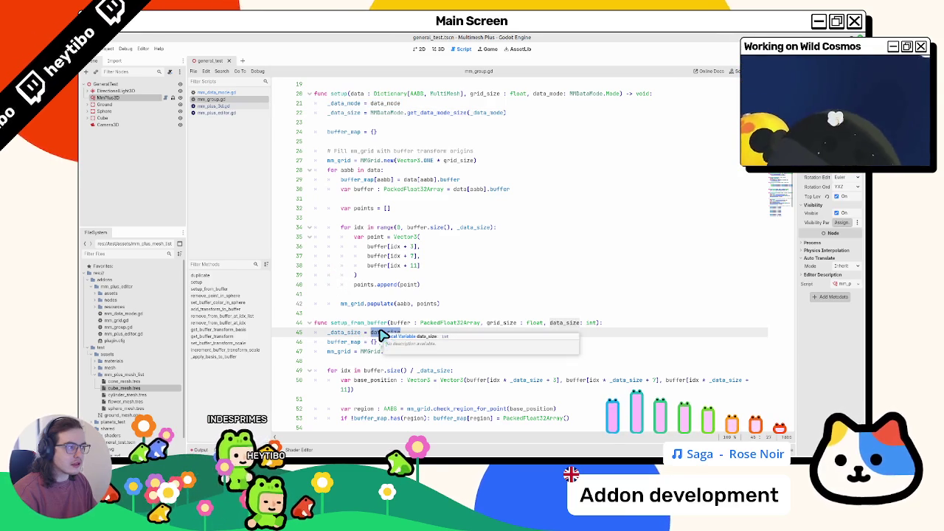
click(213, 92)
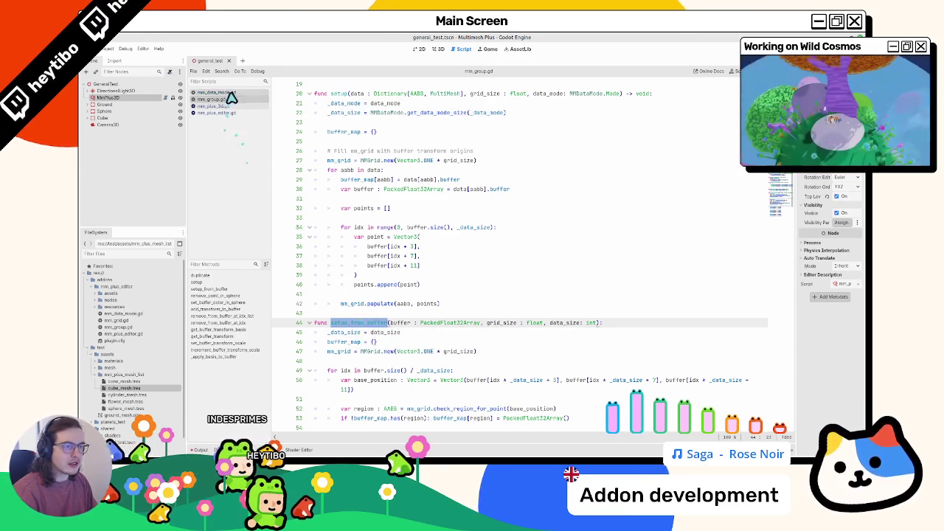
click(217, 112)
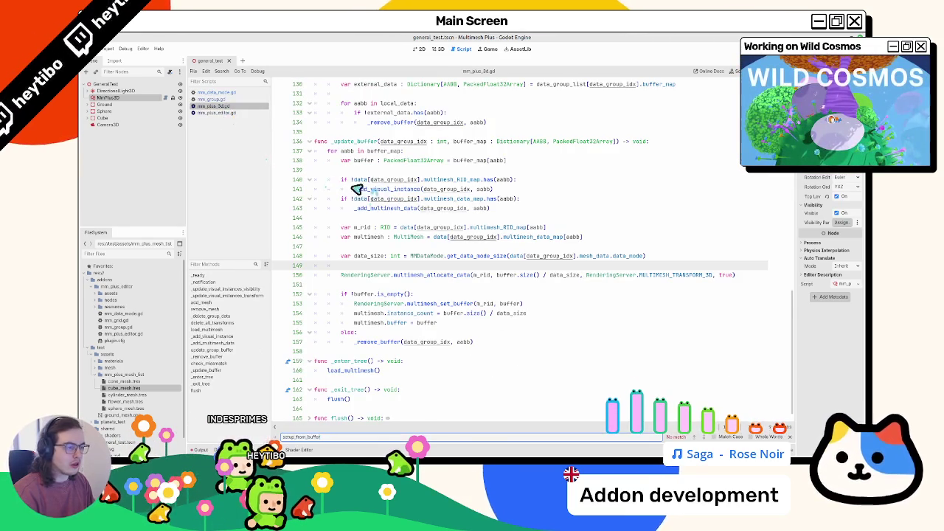
text(setup_from_buffer)
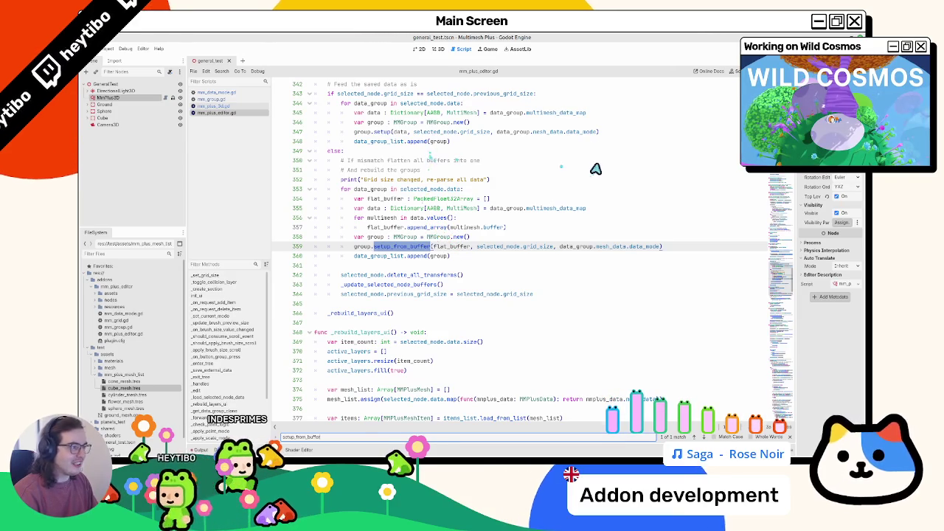
key(Escape)
double_click(582, 132)
ctrl+click(393, 246)
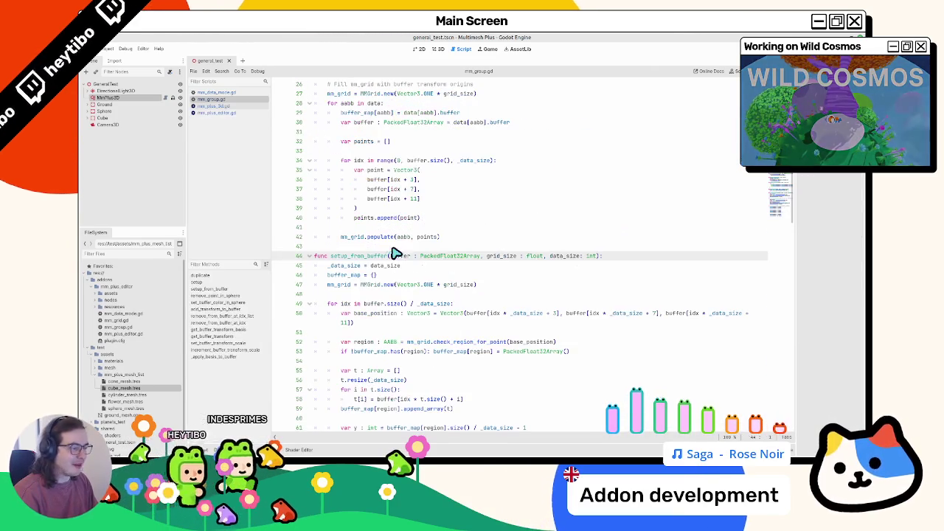
Replace setup_from_buffer's data_size parameter with setup's data_mode parameter declaration
scroll(569, 260, up, 3)
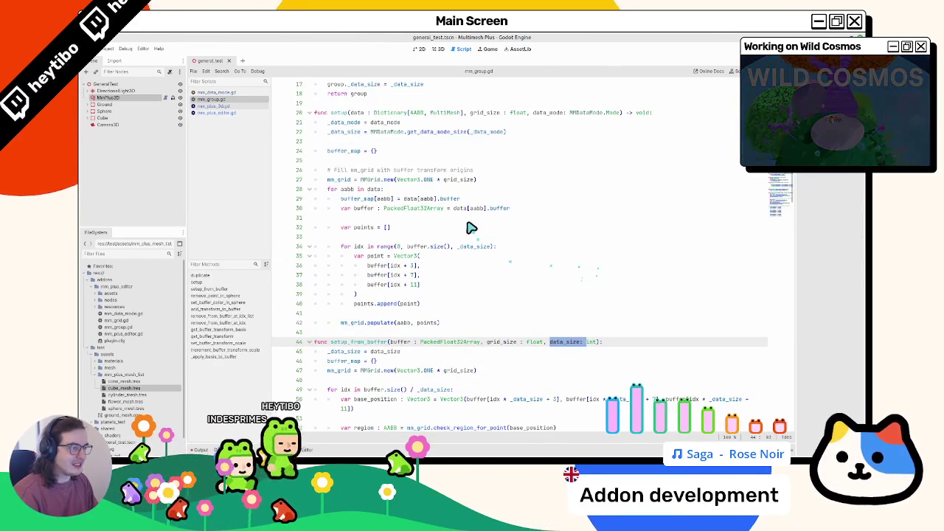
drag(532, 113, 622, 114)
key(ctrl+c)
drag(550, 341, 601, 341)
key(ctrl+v)
Copy setup's _data_mode and _data_size assignments into setup_from_buffer, then test-paint in 3D
mouse_move(315, 122)
mouse_down()
mouse_move(375, 126)
mouse_move(374, 146)
mouse_up()
key(ctrl+c)
triple_click(361, 352)
key(ctrl+v)
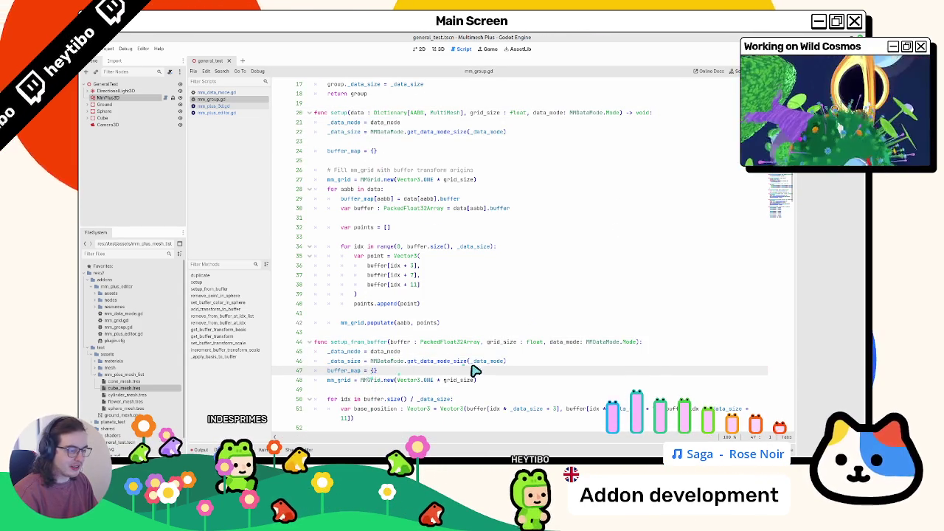
key(Return)
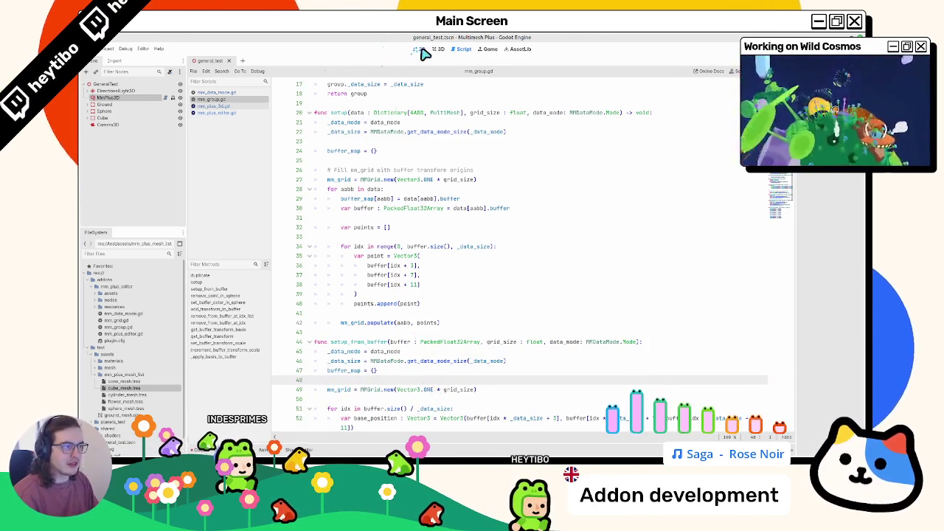
click(437, 49)
click(441, 349)
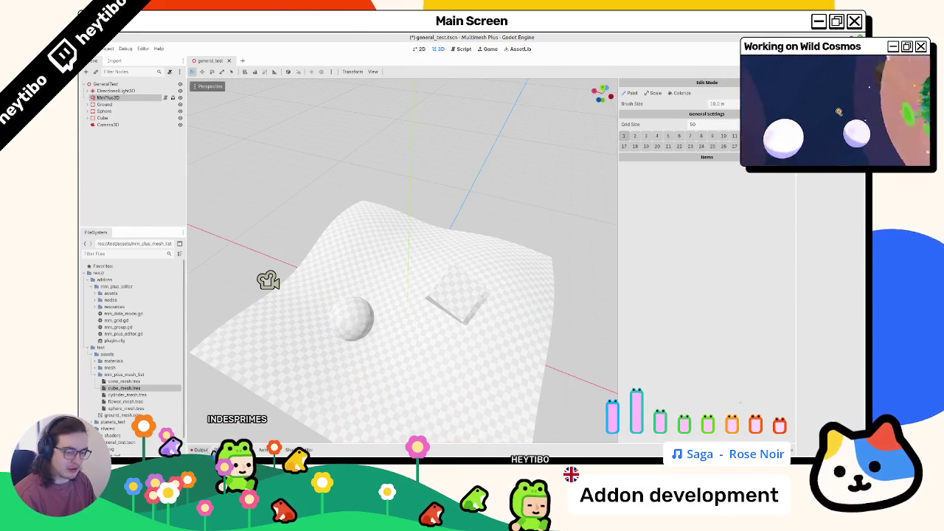
Clear the errors from the Output log and save the scene
click(205, 450)
click(788, 331)
key(ctrl+s)
Add flower_mesh.tres to MmPlus3D, paint flowers, clear the errors, and widen the Inspector
click(121, 98)
drag(126, 404, 742, 206)
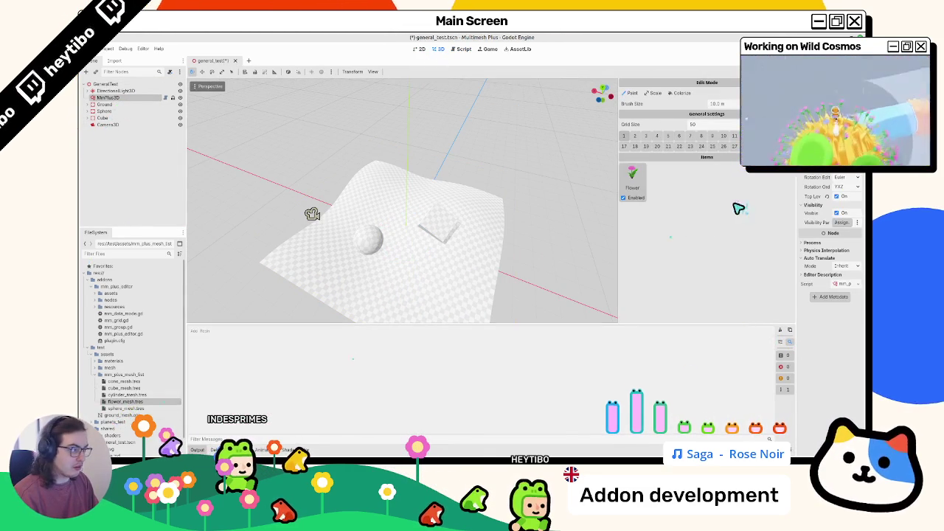
click(432, 295)
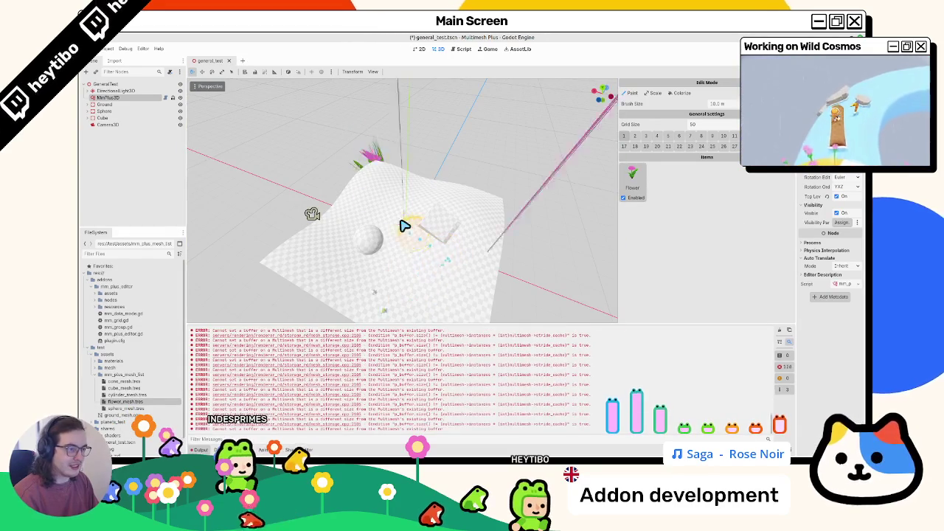
click(784, 333)
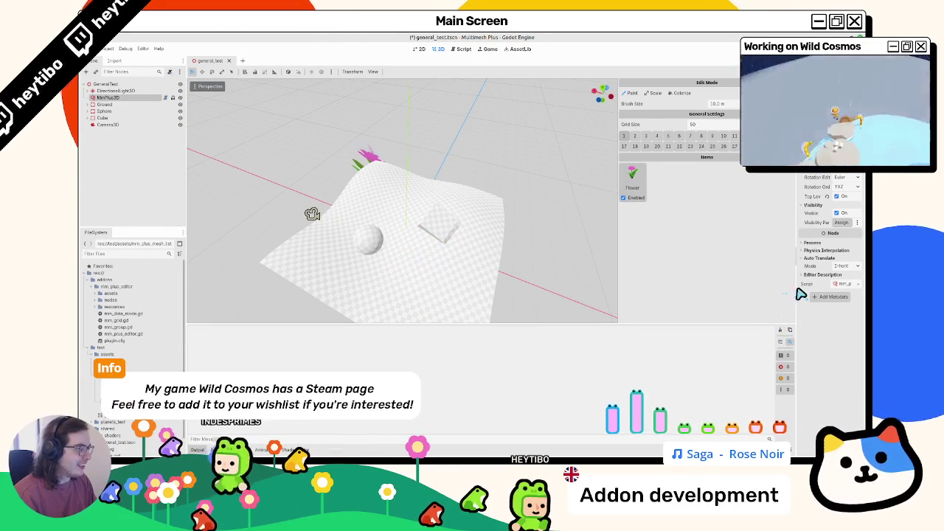
drag(800, 294, 705, 294)
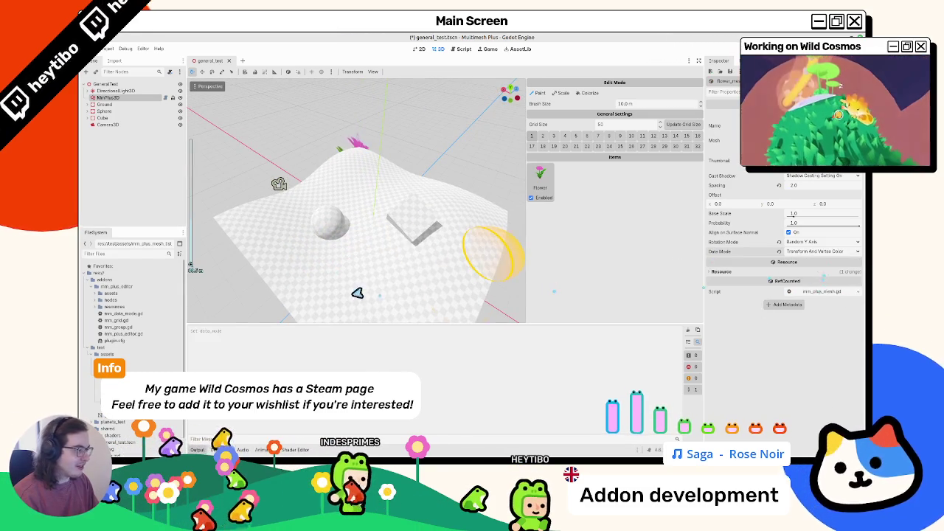
Paint flowers on the terrain, then delete the Flower item
click(377, 294)
right_click(544, 185)
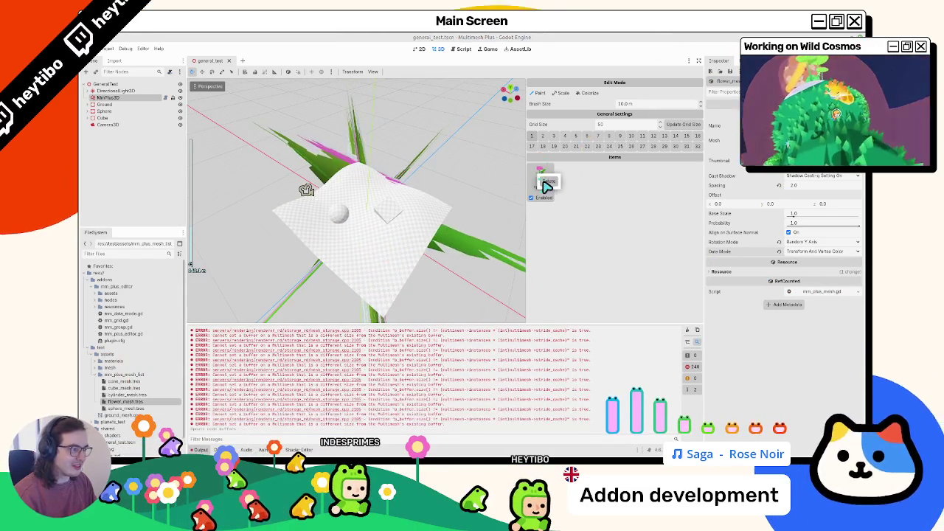
click(547, 183)
Orbit closer to the remaining flowers and sphere, and save the scene
scroll(377, 256, up, 3)
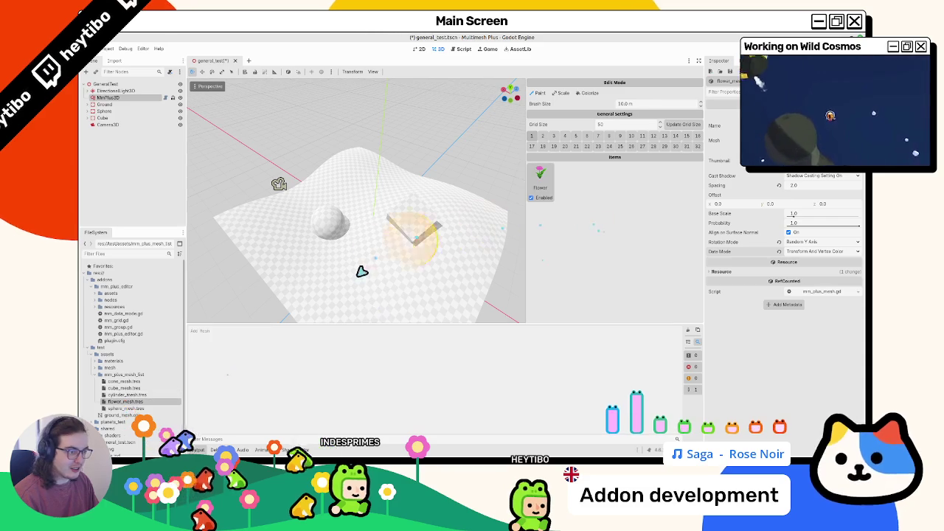
mouse_move(398, 271)
mouse_down()
mouse_move(410, 199)
mouse_move(327, 263)
mouse_up()
mouse_move(351, 229)
mouse_down()
mouse_move(407, 249)
mouse_move(398, 226)
mouse_move(274, 298)
mouse_up()
scroll(350, 244, down, 3)
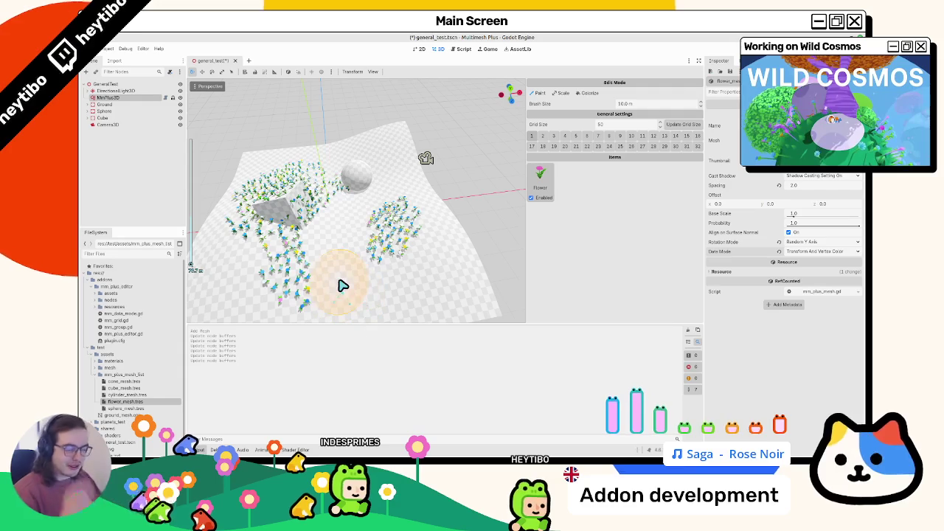
key(ctrl+s)
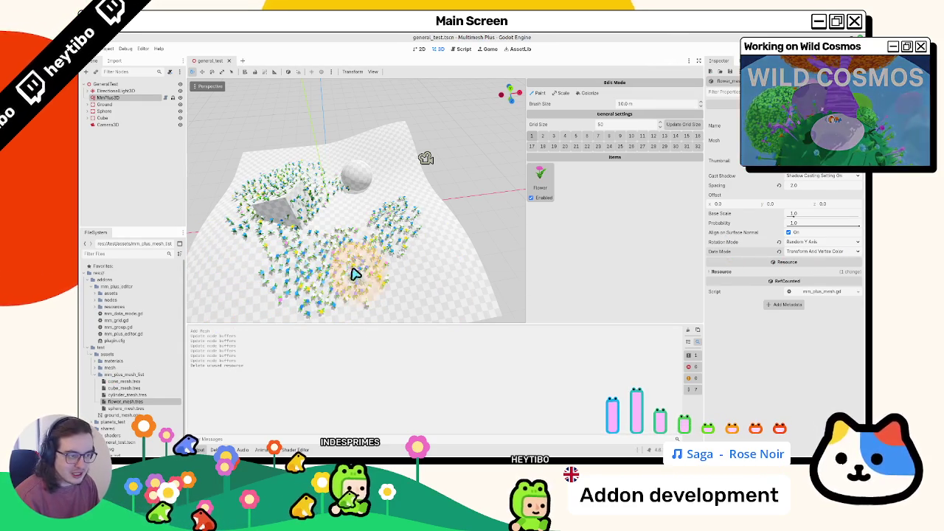
drag(360, 220, 242, 282)
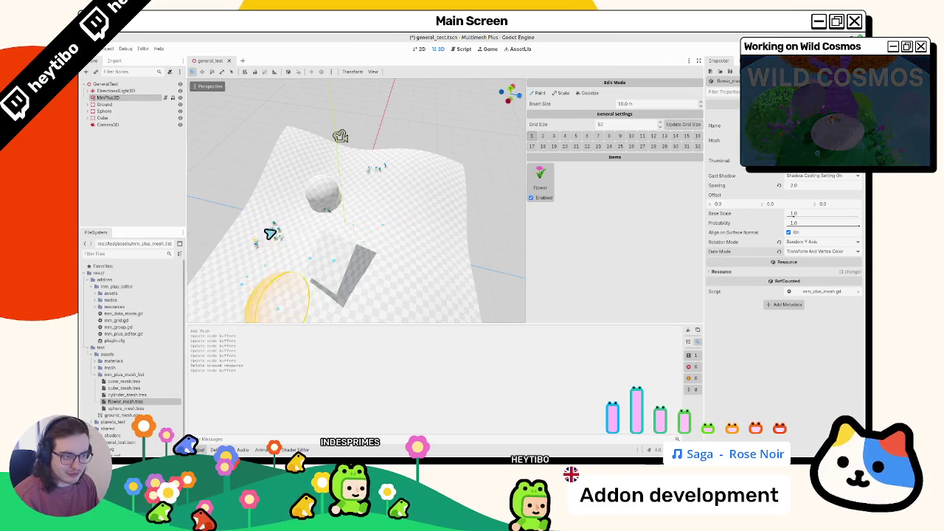
Add cube_mesh.tres as a Cube brush item and paint flowers and cubes on the terrain
drag(388, 198, 311, 226)
key(ctrl+s)
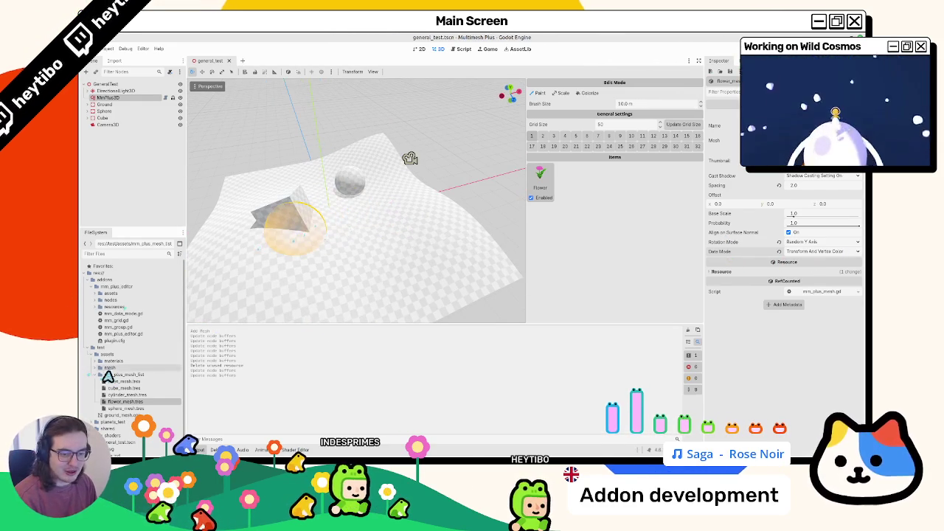
click(124, 383)
drag(612, 257, 609, 255)
drag(375, 270, 388, 244)
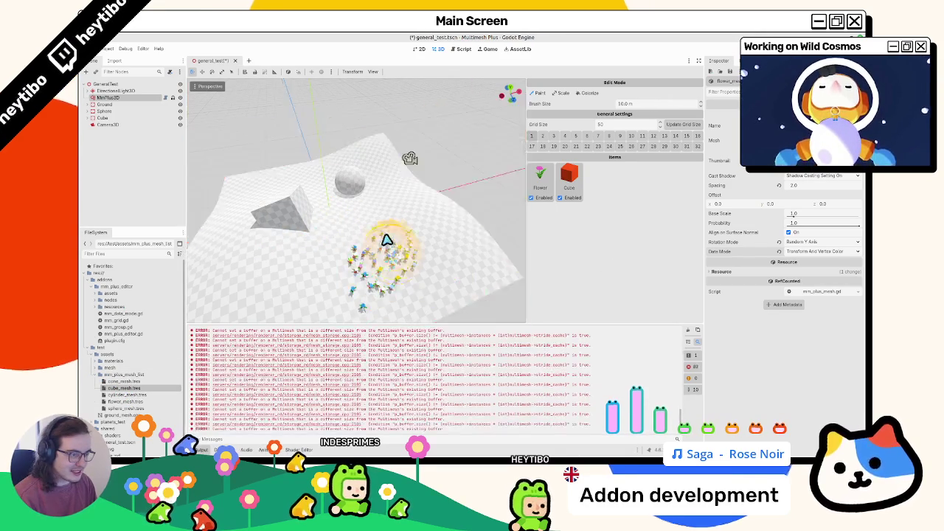
Clear the error log, save the painted scene, and select the buffer error text
scroll(386, 257, up, 5)
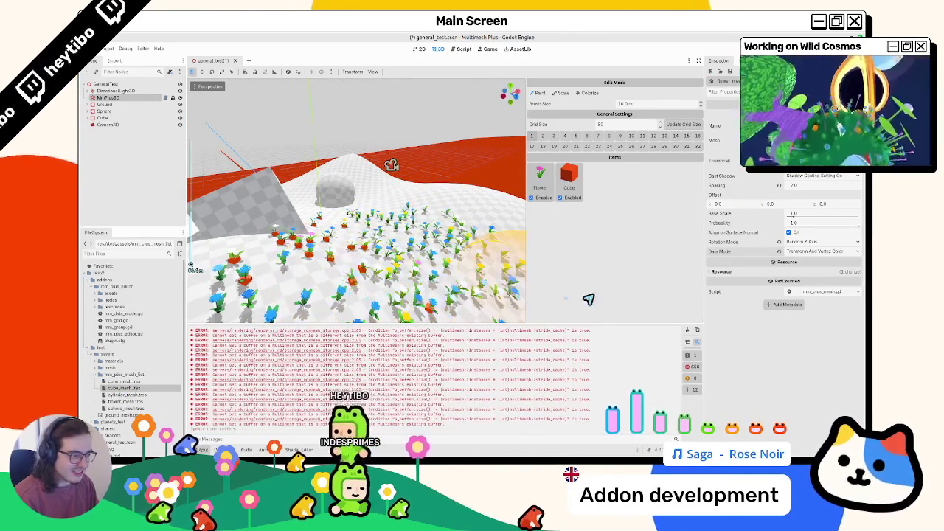
click(687, 331)
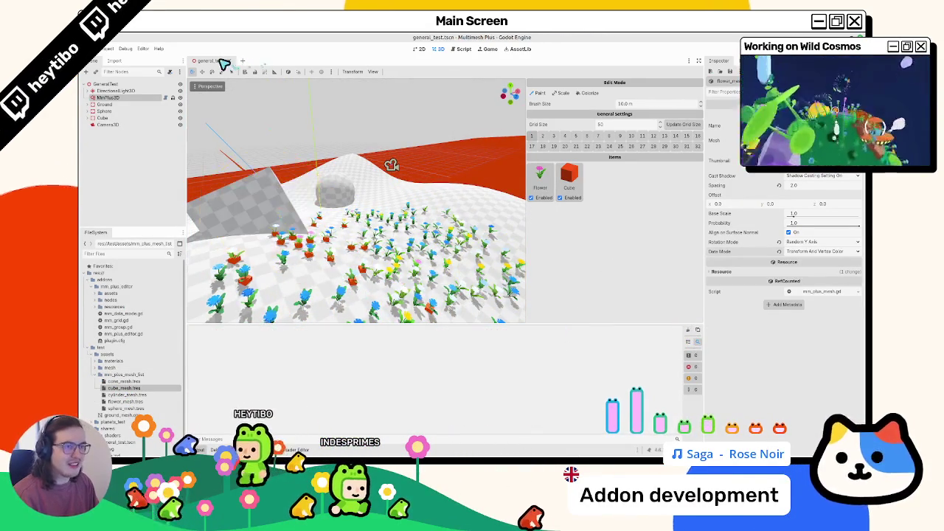
key(ctrl+s)
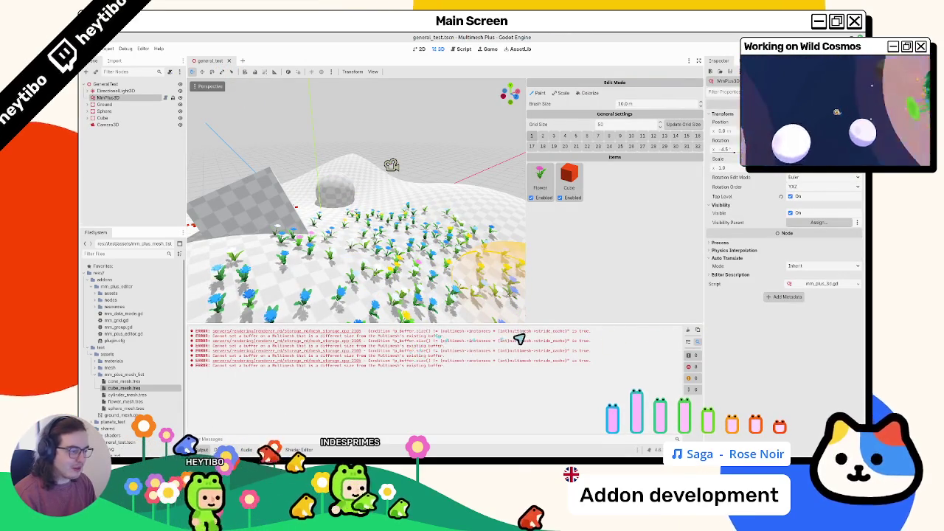
drag(557, 339, 559, 344)
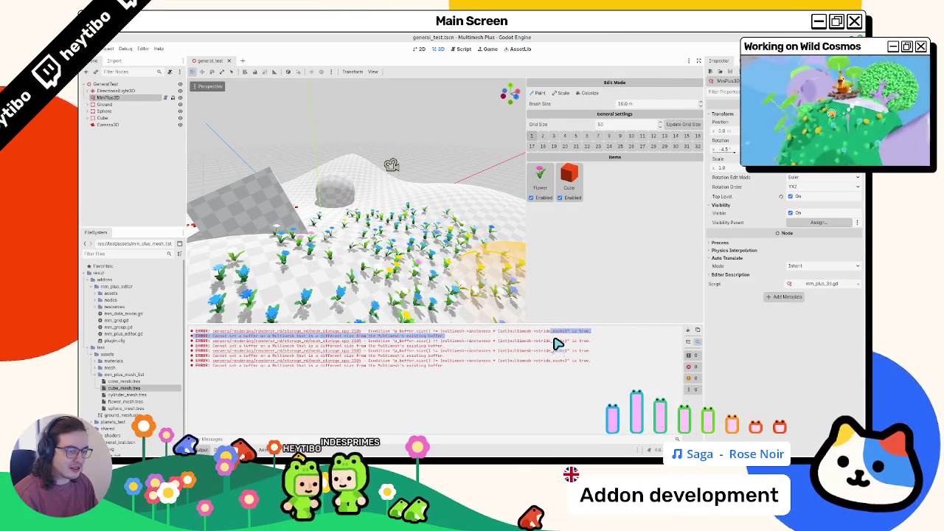
click(459, 51)
Open mm_plus_3d.gd and highlight every use of data_size
click(220, 93)
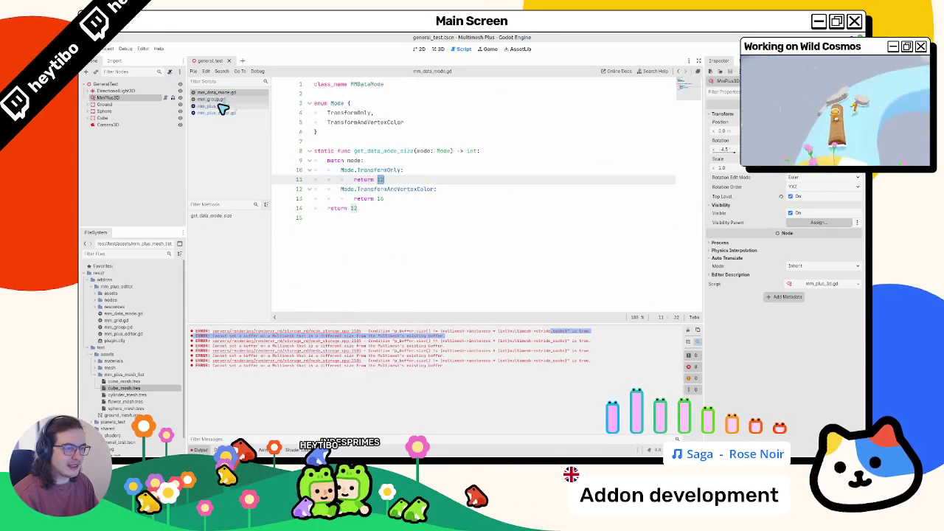
click(220, 106)
scroll(446, 213, down, 4)
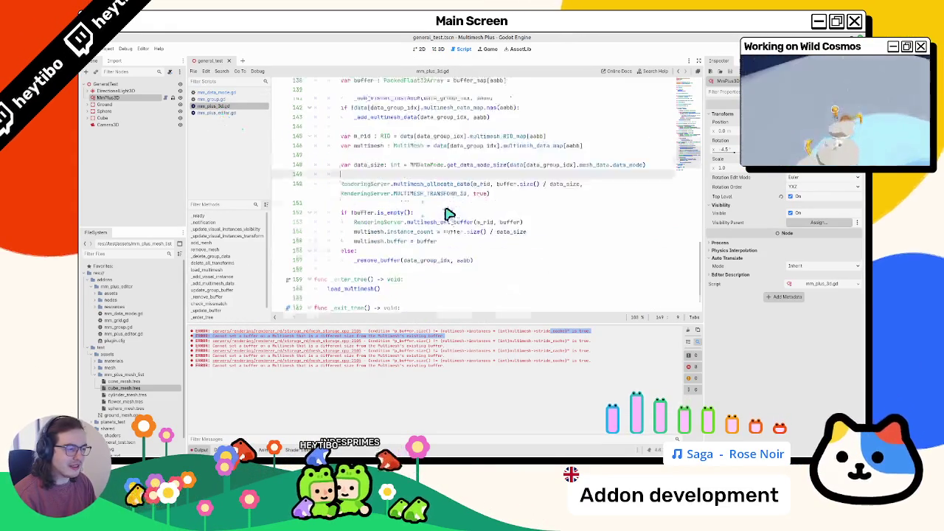
double_click(565, 170)
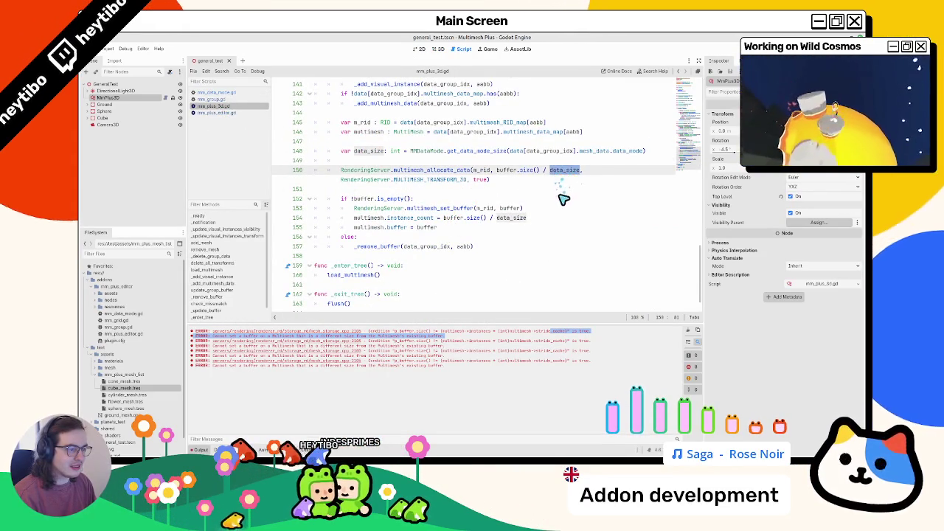
scroll(565, 196, down, 1)
scroll(565, 200, up, 2)
scroll(516, 222, down, 2)
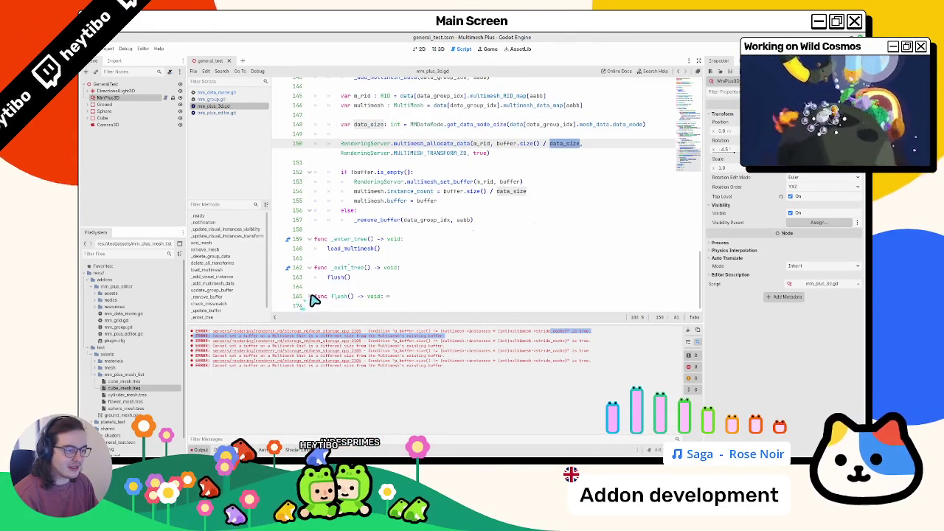
scroll(312, 298, down, 3)
scroll(327, 280, up, 5)
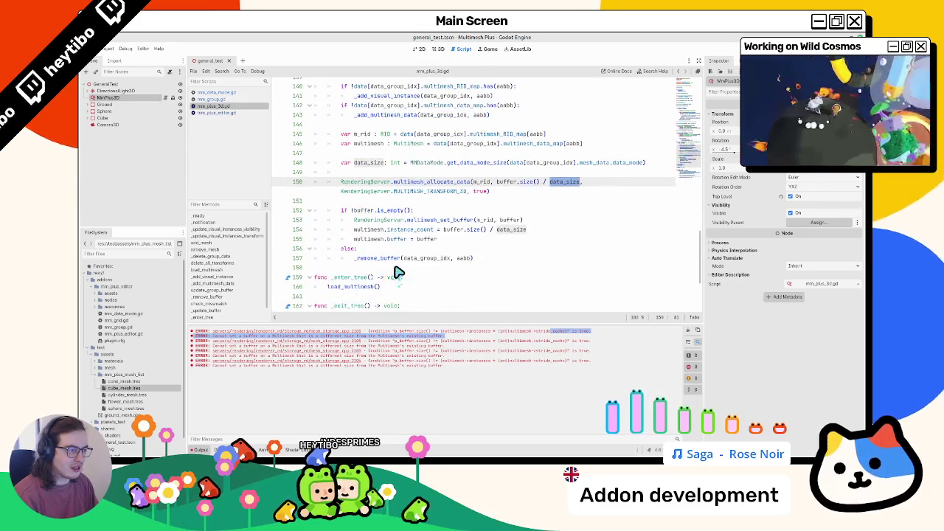
scroll(396, 272, up, 3)
Add a print() call on empty line 149 below the data_size declaration, then view the 3D scene
double_click(372, 249)
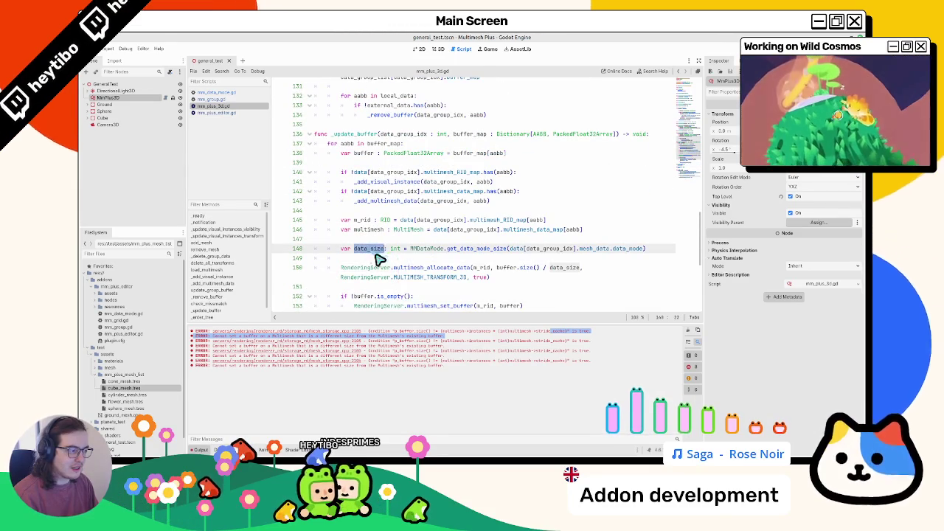
click(386, 260)
text(print)
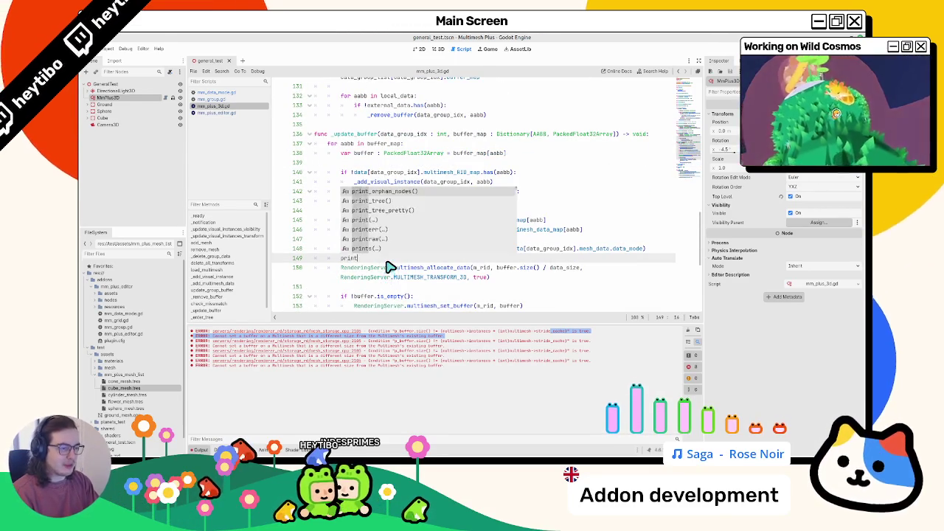
key(Return)
click(438, 48)
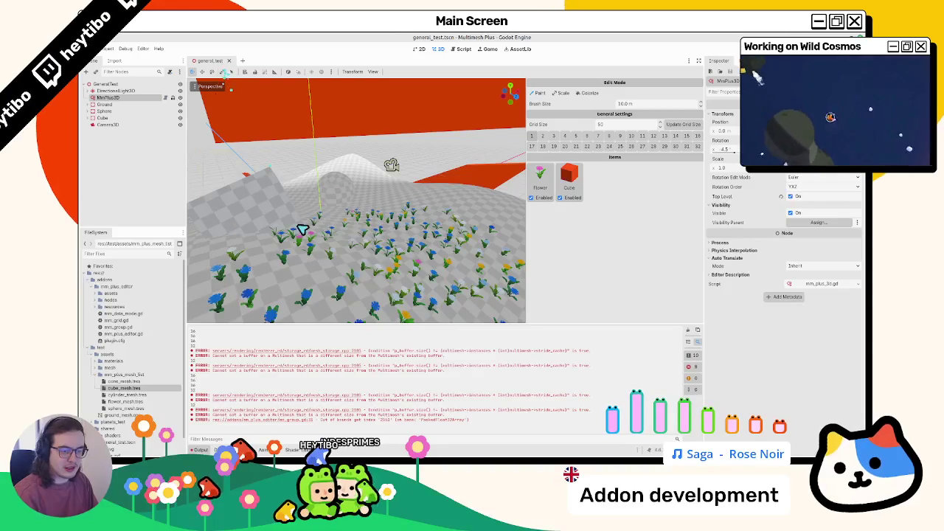
Undo the debug print and replace the true argument in multimesh_allocate_data
click(464, 49)
key(ctrl+z)
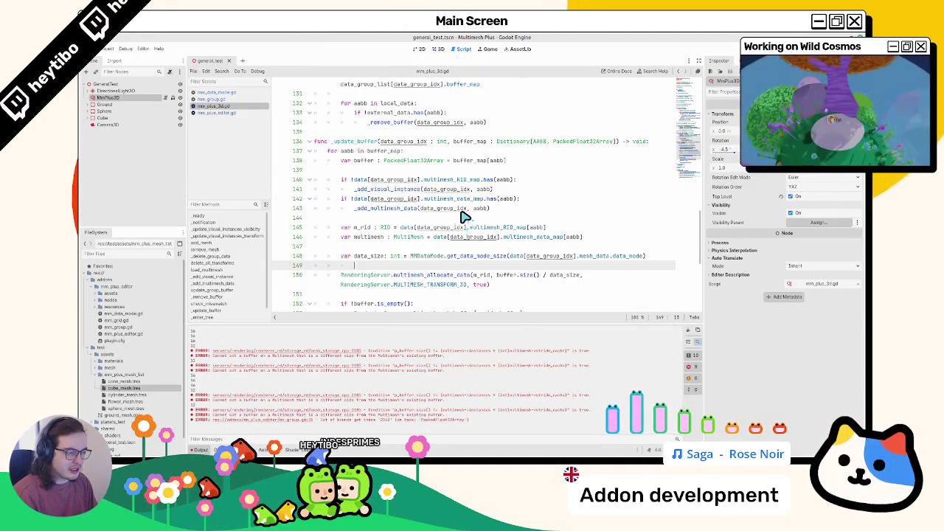
scroll(464, 217, down, 3)
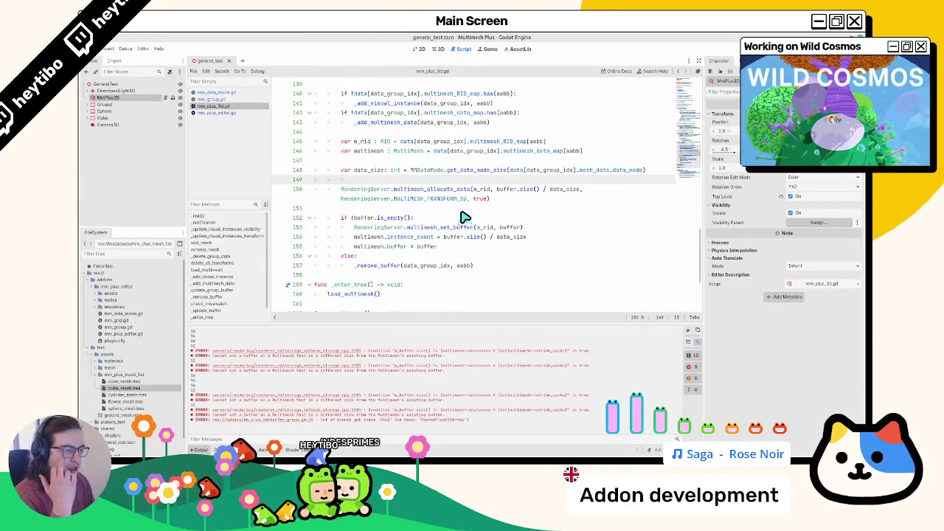
double_click(454, 199)
double_click(480, 198)
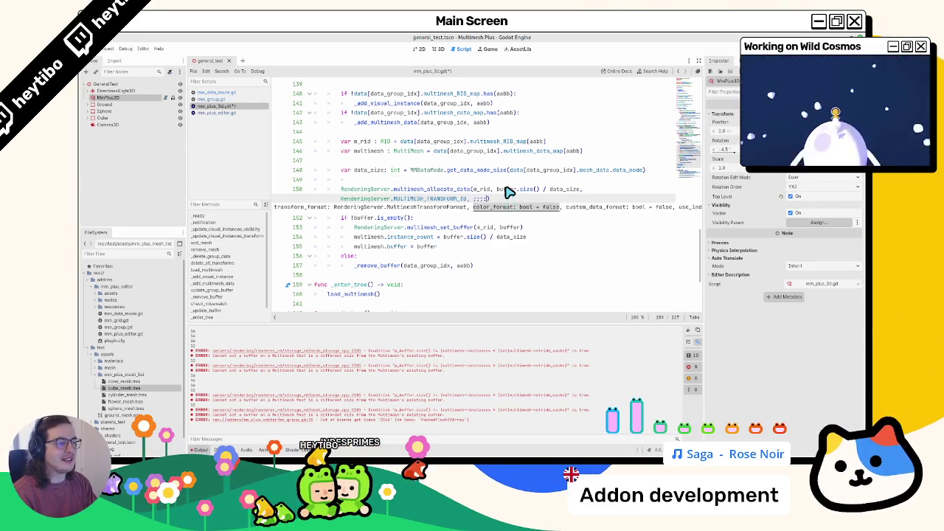
text(t)
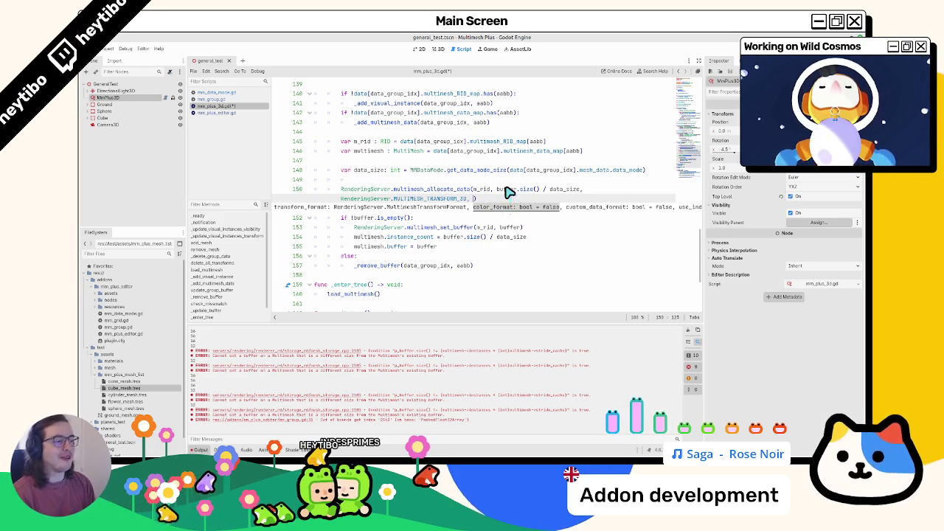
Insert a blank line above the var data_size declaration
scroll(507, 192, up, 2)
scroll(507, 192, up, 1)
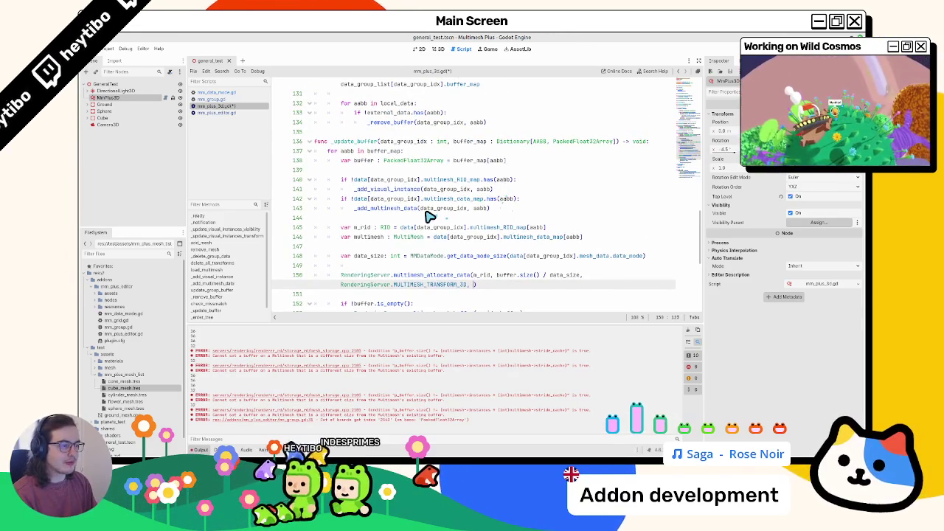
double_click(376, 256)
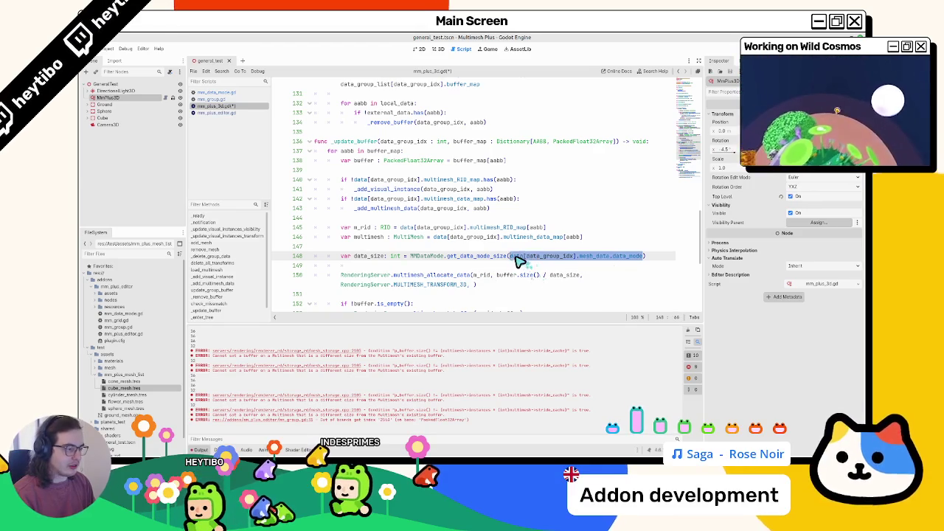
click(518, 258)
key(ctrl+shift+Return)
text(var data_mode: da)
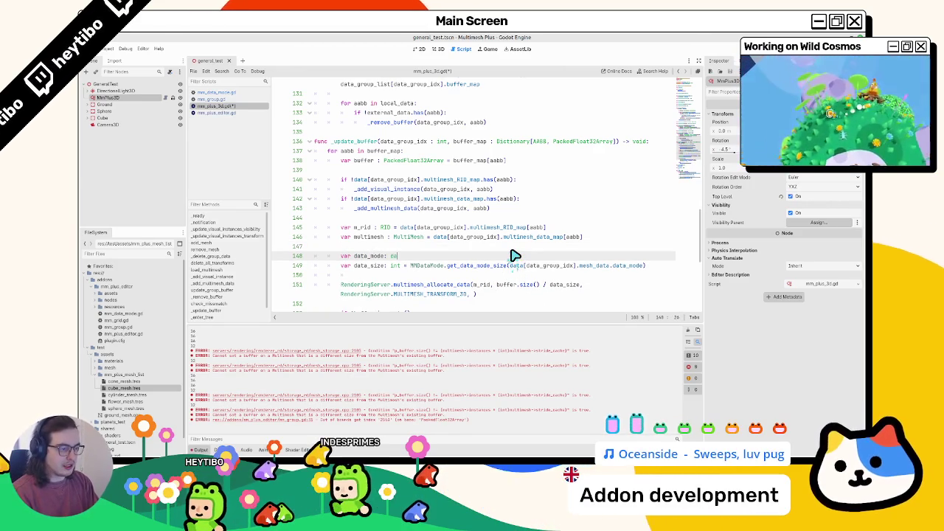
Declare data_mode as MMDataMode.Mode and begin the allocate argument 'true if data_mode'
key(BackSpace)
key(BackSpace)
text(mmmod)
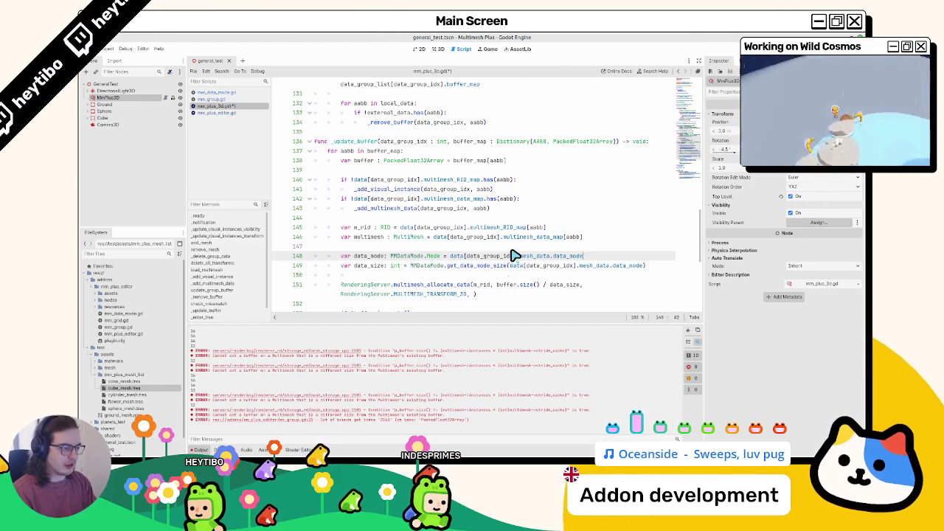
click(472, 296)
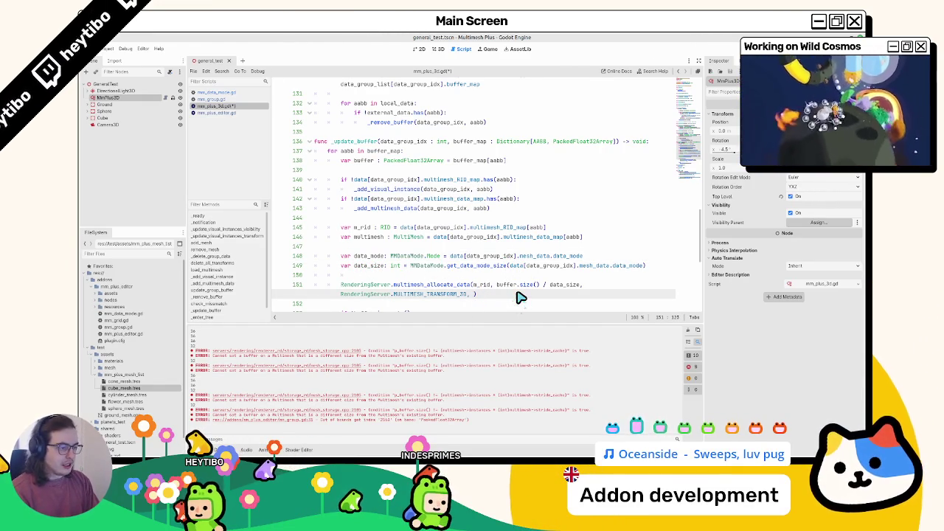
text(true if data_mod)
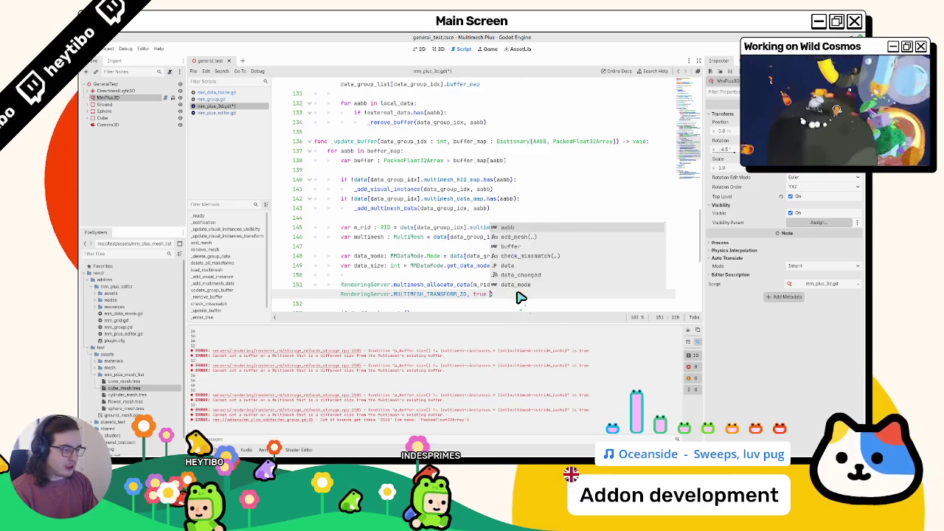
text(e ==)
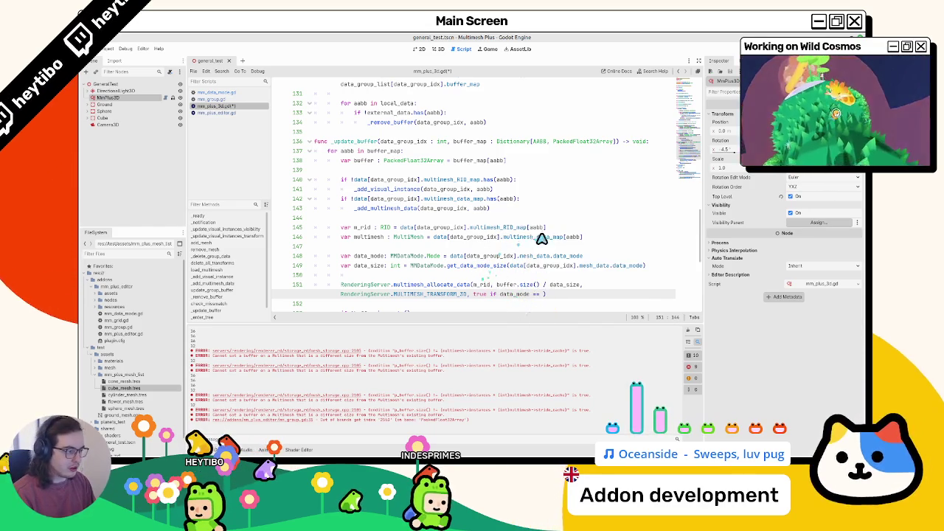
Complete the condition as '== MMDataMode.Mode.TransformAndVertexColor else false'
drag(391, 256, 436, 258)
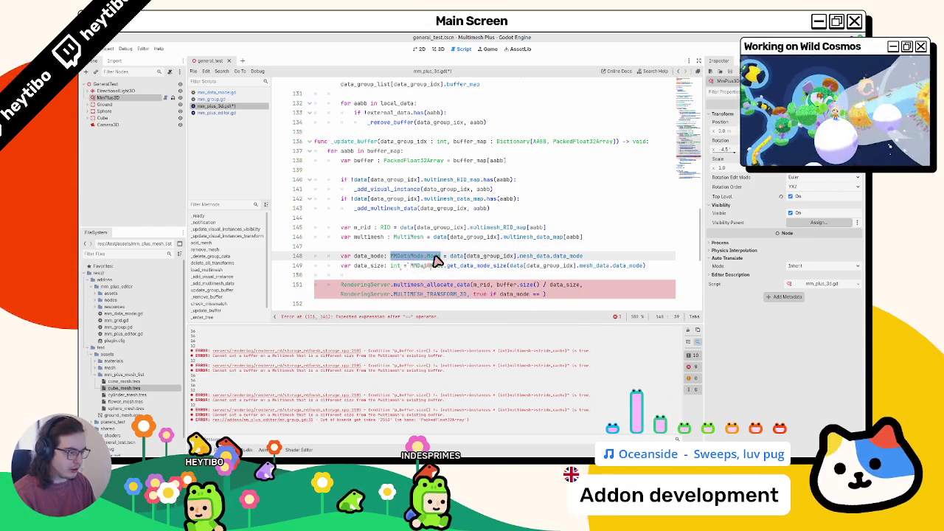
key(ctrl+c)
click(553, 295)
key(ctrl+v)
scroll(554, 288, down, 3)
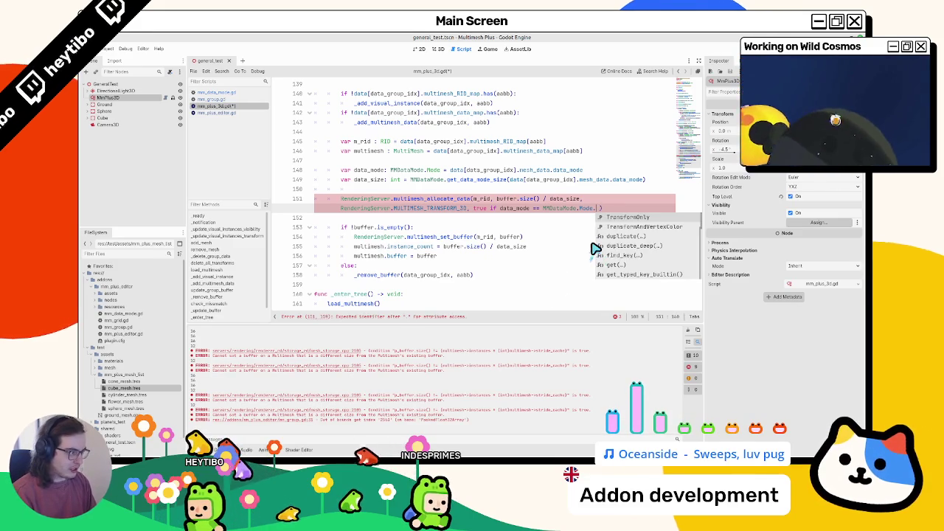
key(Return)
text(else fal)
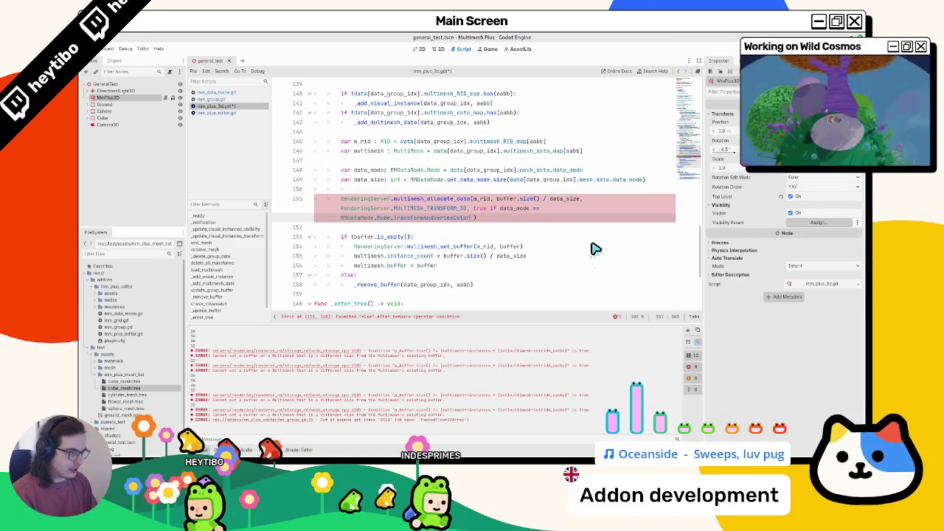
text(se)
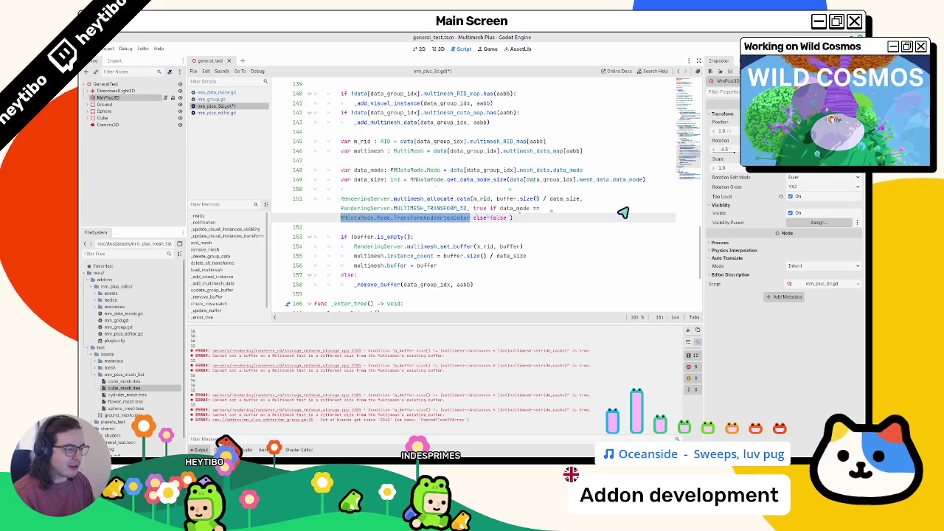
drag(706, 193, 824, 183)
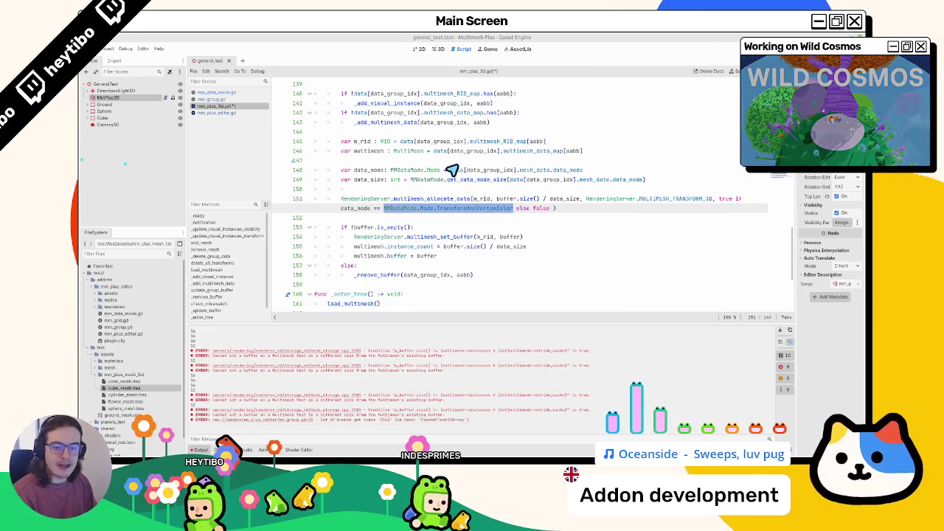
Add a use_color variable line below the data_size declaration
click(672, 181)
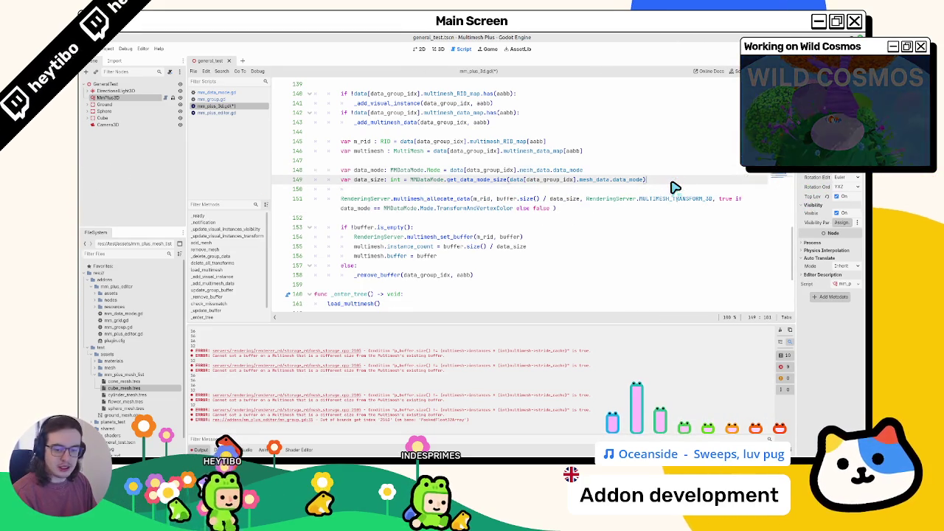
key(ctrl+shift+Return)
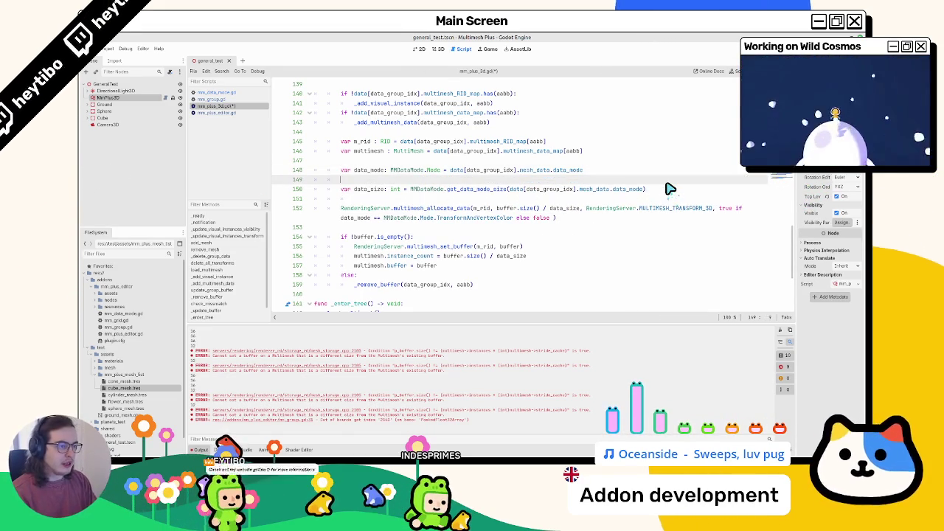
text(var)
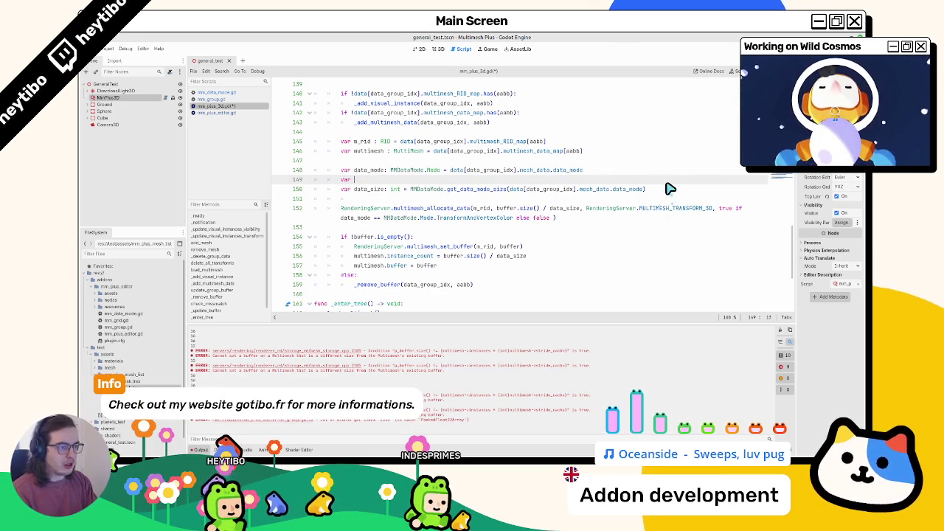
key(alt+Down)
text(use_color: bool =)
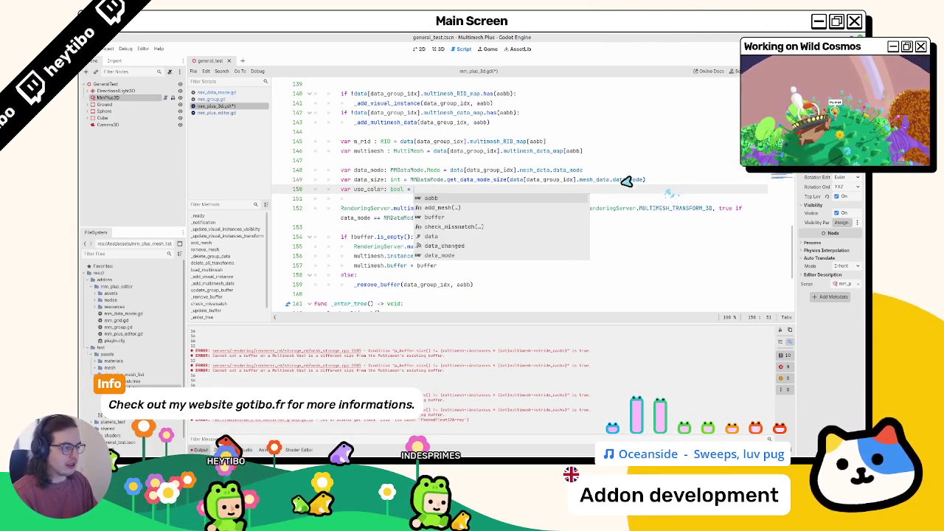
Move the data_mode comparison into use_color, pass use_color to the allocate call, and clear the log
double_click(399, 218)
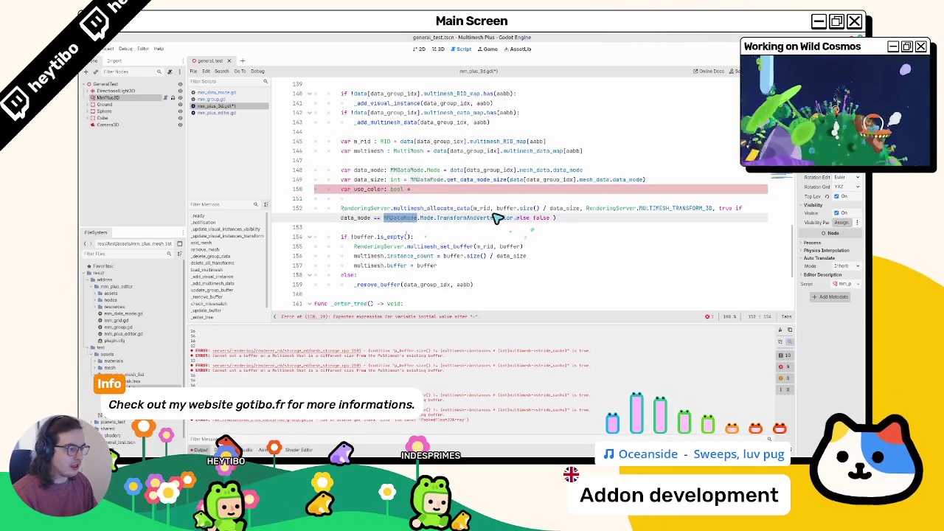
mouse_move(513, 218)
mouse_down()
mouse_move(442, 217)
mouse_move(741, 214)
mouse_up()
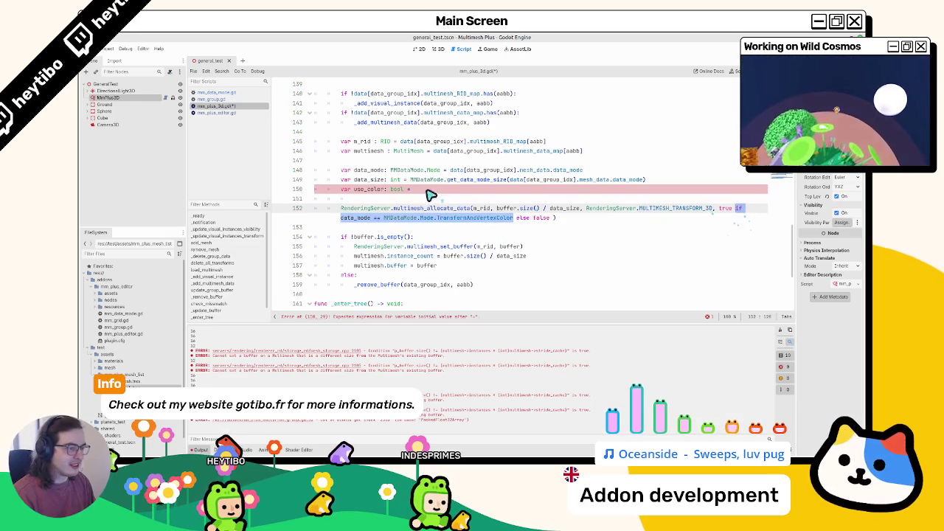
drag(342, 217, 513, 218)
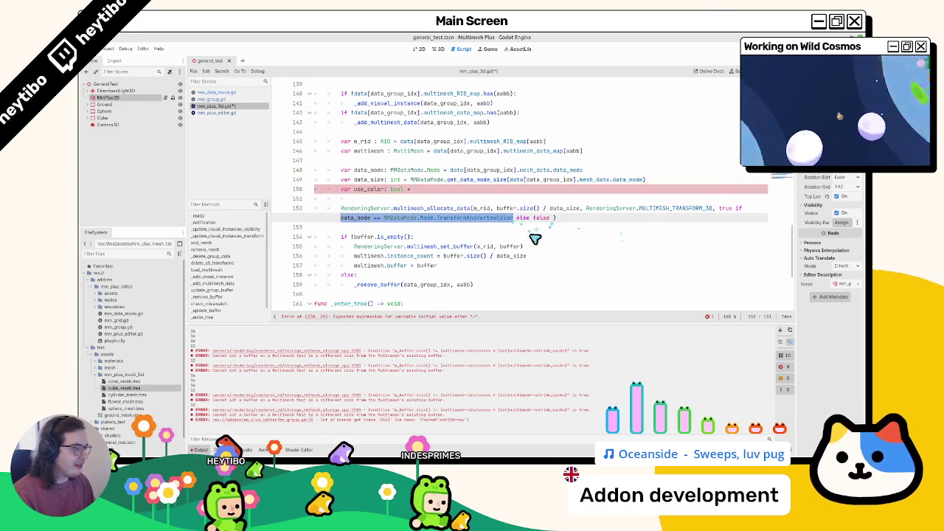
click(433, 192)
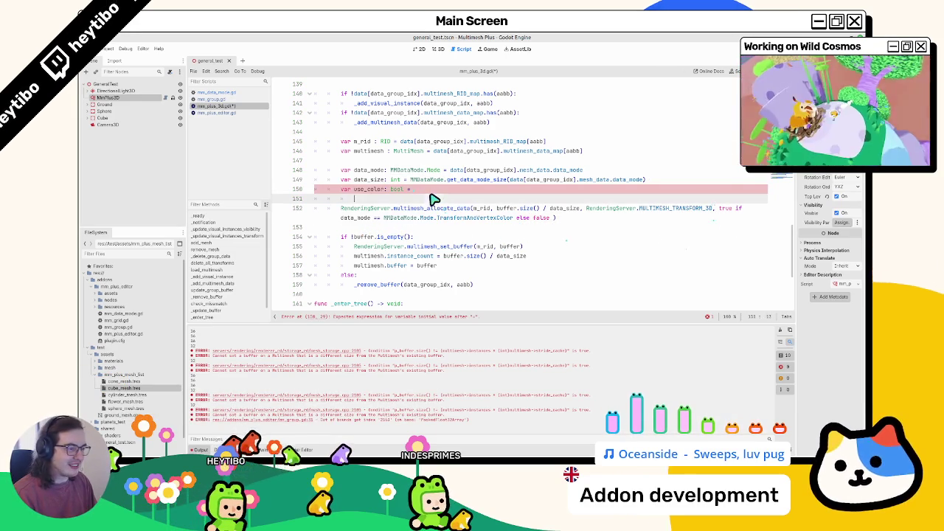
key(ctrl+v)
double_click(371, 190)
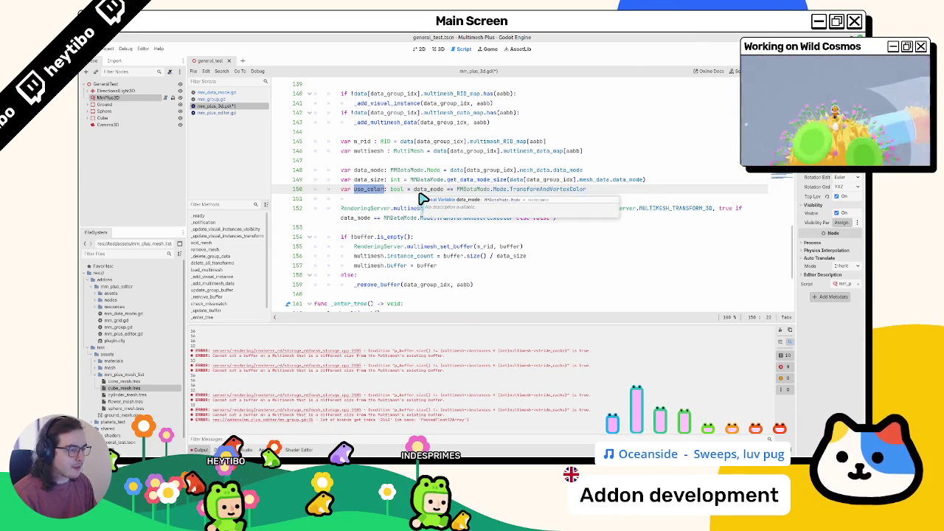
key(ctrl+c)
drag(549, 219, 731, 204)
key(ctrl+v)
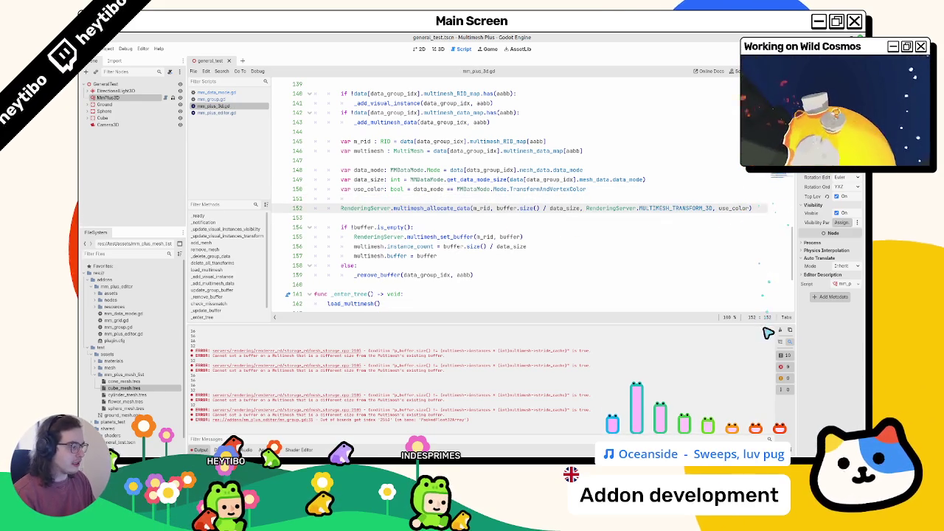
click(786, 331)
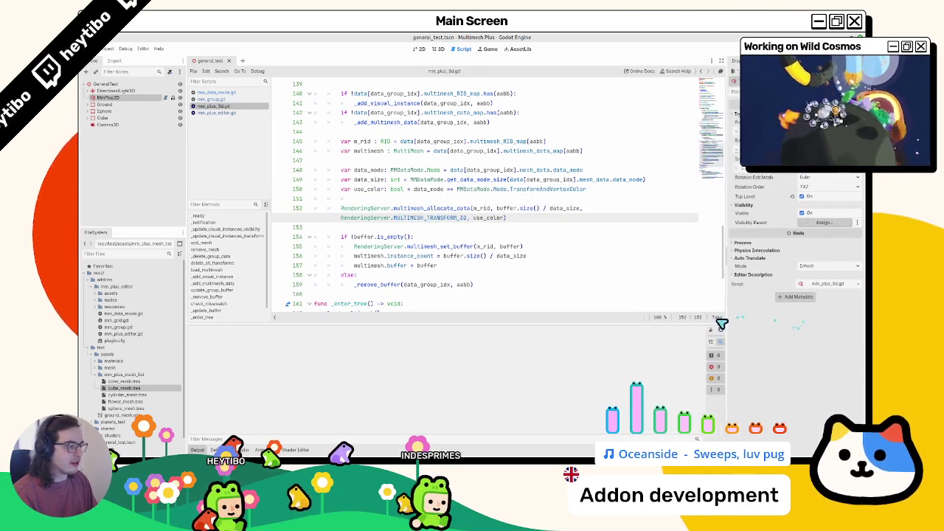
click(438, 49)
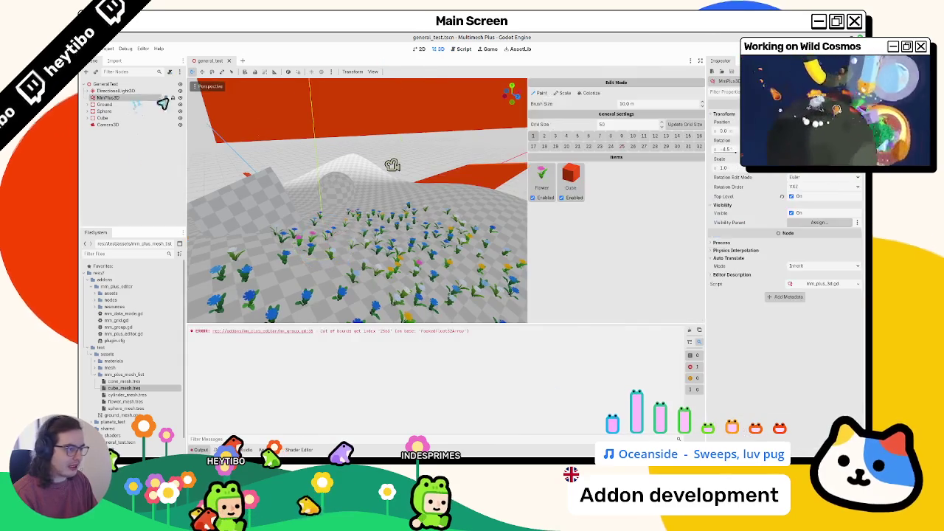
Paint red cubes over the flower field, then delete the Cube and Flower items
mouse_move(499, 228)
mouse_down()
mouse_move(396, 259)
mouse_move(400, 221)
mouse_move(391, 228)
mouse_move(517, 229)
mouse_up()
click(690, 333)
right_click(567, 177)
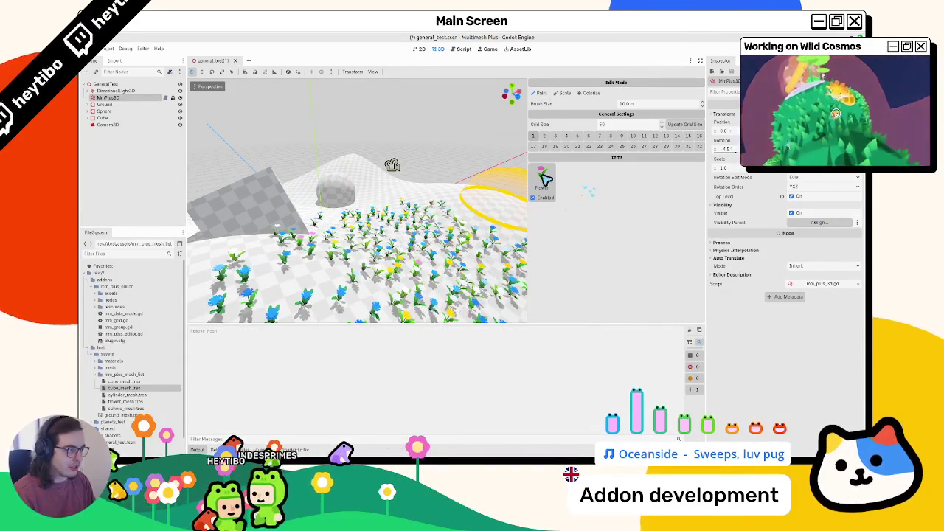
click(555, 182)
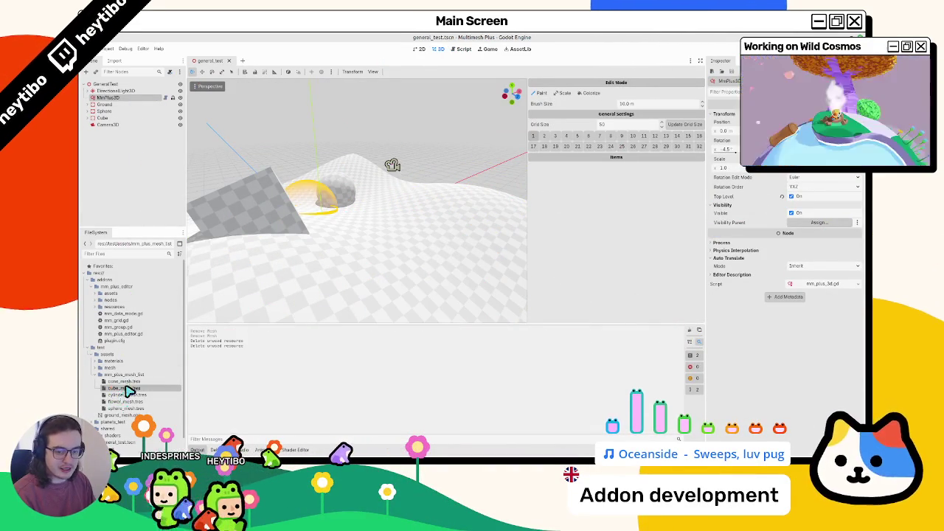
Add cube_mesh.tres as a brush item, paint cubes on the terrain, and save the scene
drag(129, 391, 545, 181)
mouse_move(354, 280)
mouse_down()
mouse_move(381, 268)
mouse_move(388, 248)
mouse_move(427, 267)
mouse_up()
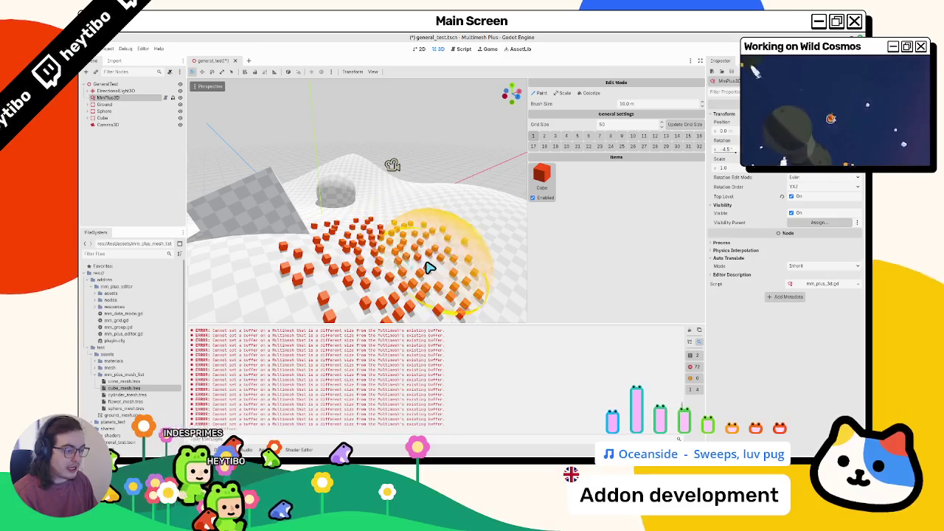
key(ctrl+s)
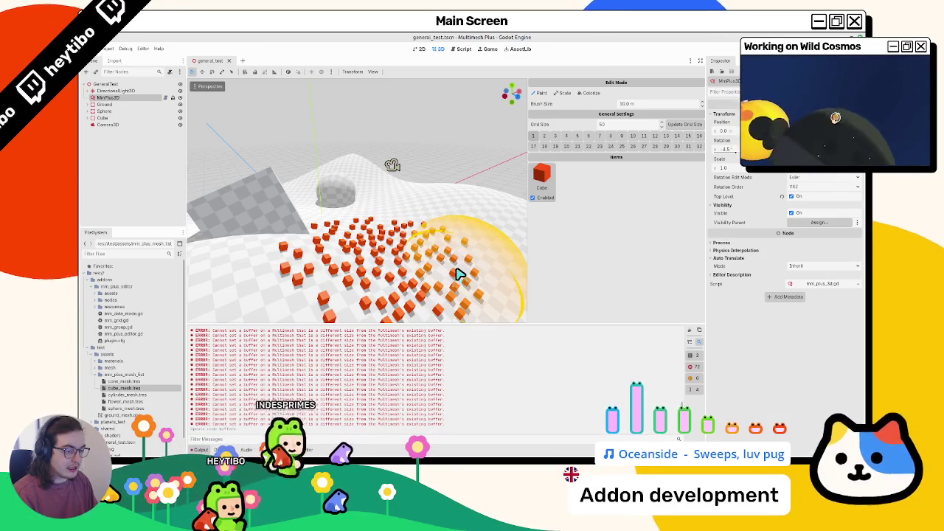
Remove and re-add the cube item, repaint red cubes across the terrain, and clear the log
click(552, 179)
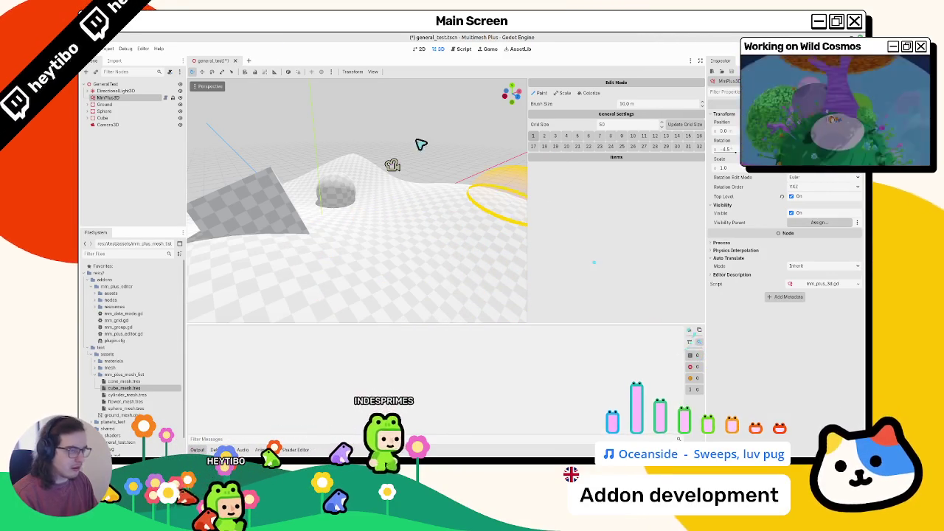
mouse_move(332, 241)
mouse_down()
mouse_move(401, 238)
mouse_move(453, 292)
mouse_up()
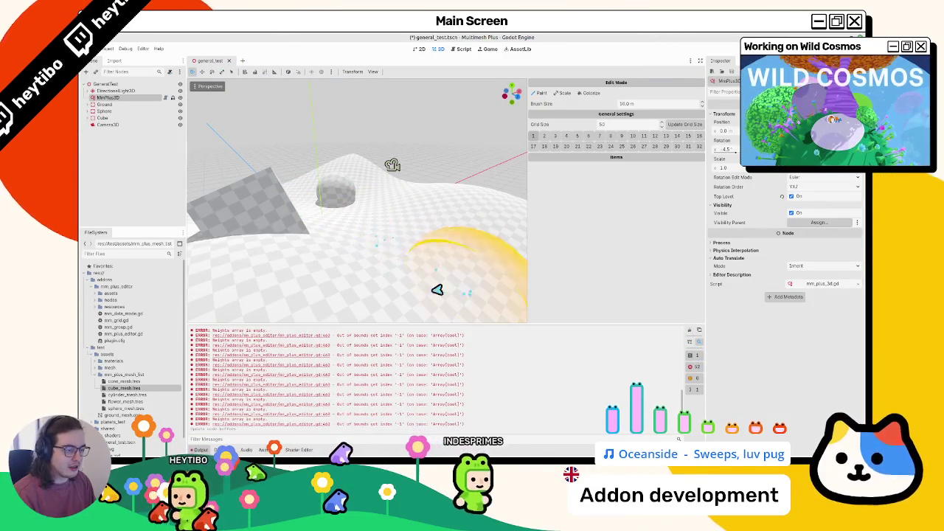
drag(122, 389, 560, 280)
mouse_move(472, 269)
mouse_down()
mouse_move(261, 253)
mouse_move(290, 197)
mouse_up()
mouse_move(320, 242)
mouse_down()
mouse_move(295, 184)
mouse_move(320, 162)
mouse_up()
click(686, 331)
Save the scene and add a debug print of data_size on line 151
key(ctrl+s)
click(460, 49)
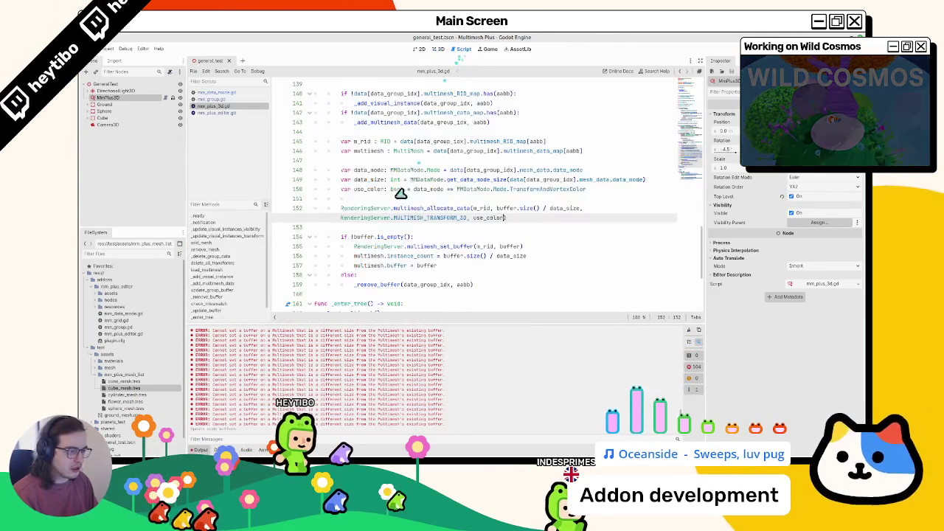
click(382, 199)
text(print()
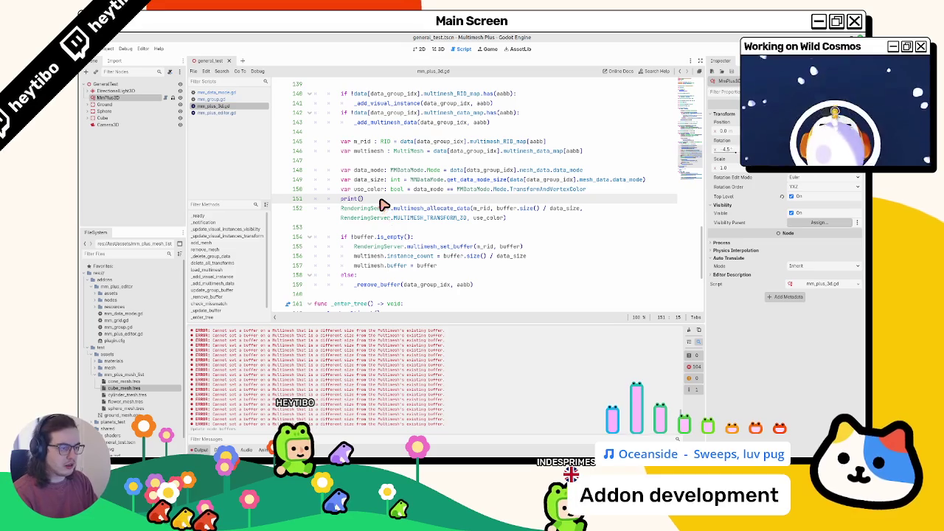
text(data_size)
click(436, 49)
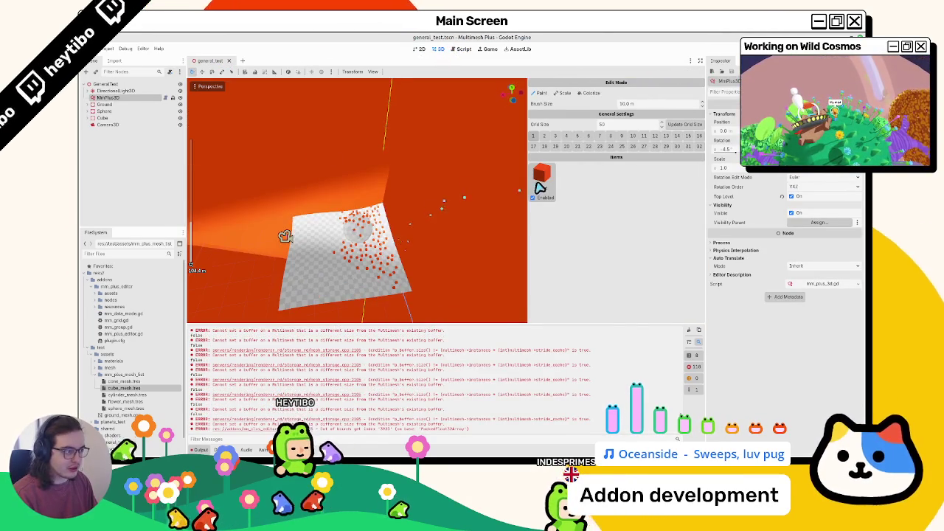
Clear the log, add flower and cube meshes as items, and paint both on the terrain
click(687, 334)
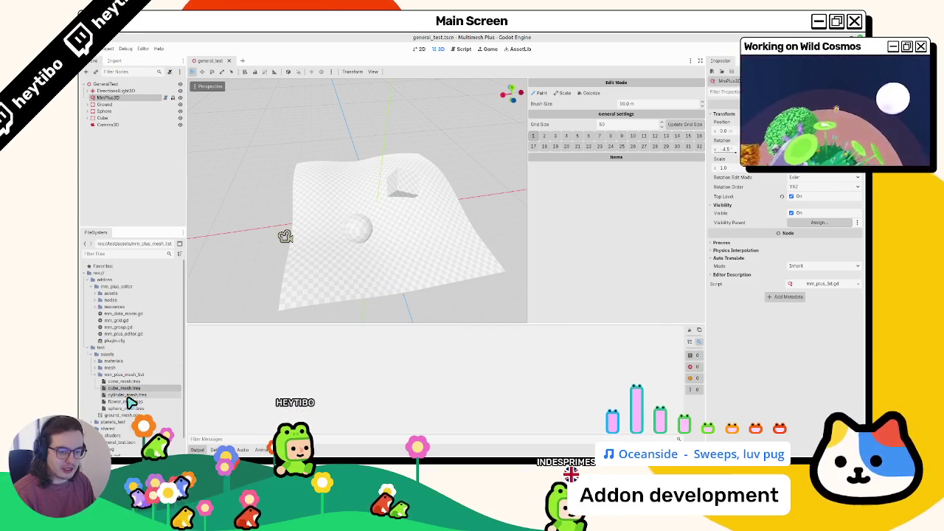
drag(642, 233, 634, 228)
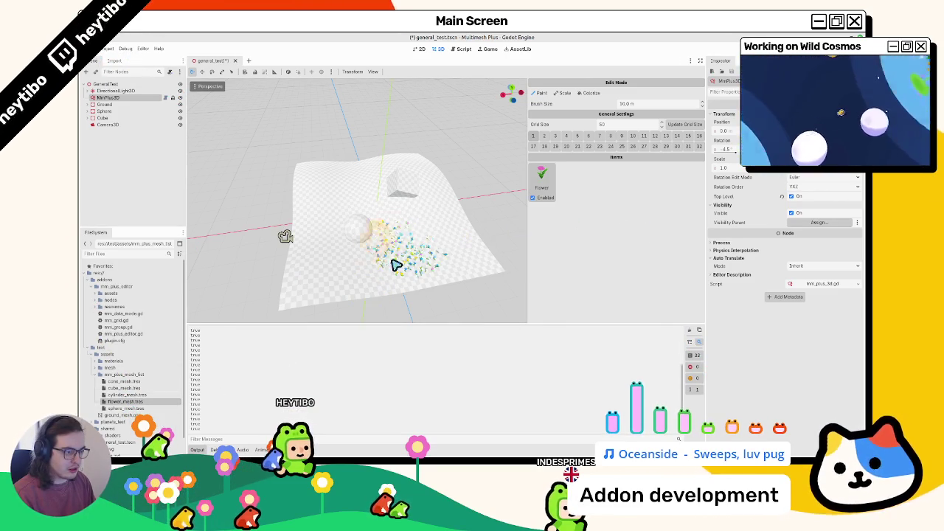
scroll(426, 236, up, 3)
mouse_move(465, 266)
mouse_down()
mouse_move(489, 266)
mouse_move(441, 223)
mouse_up()
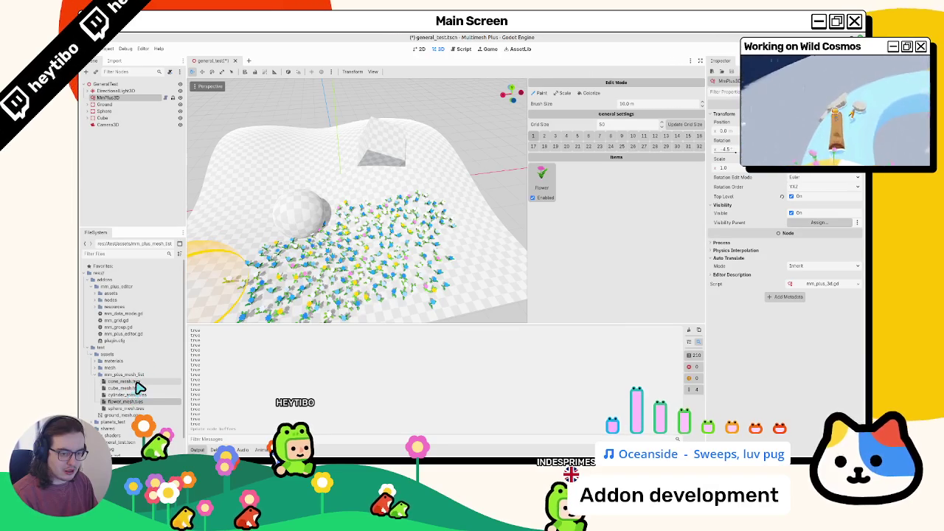
mouse_move(242, 276)
mouse_down()
mouse_move(221, 283)
mouse_move(248, 291)
mouse_up()
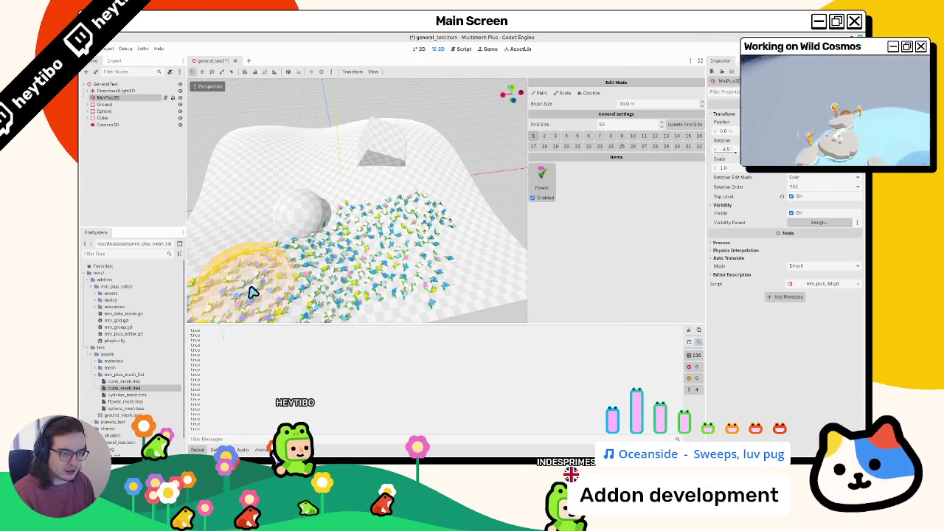
drag(385, 306, 571, 181)
mouse_move(354, 248)
mouse_down()
mouse_move(359, 211)
mouse_move(281, 181)
mouse_move(343, 175)
mouse_move(450, 253)
mouse_move(457, 240)
mouse_move(359, 291)
mouse_move(376, 265)
mouse_up()
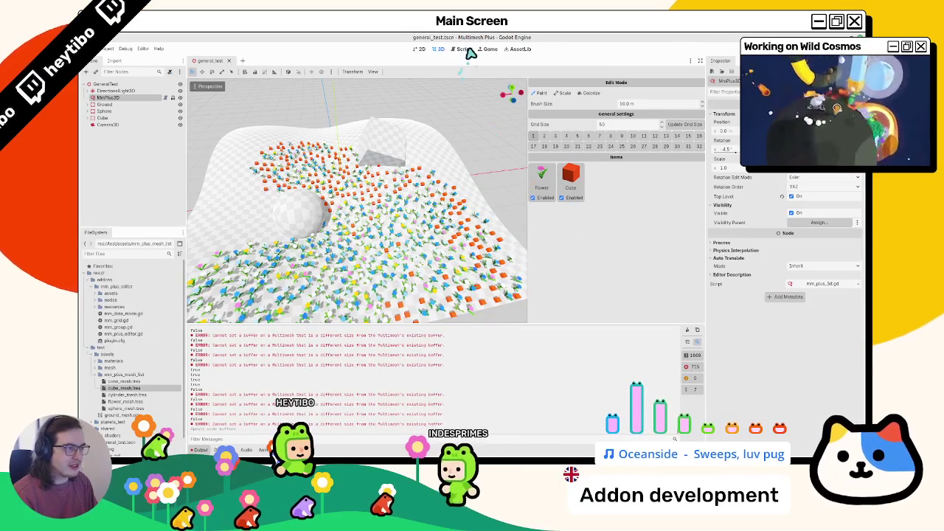
click(463, 49)
Widen the code editor, delete the debug print on line 151, and save the script
double_click(475, 217)
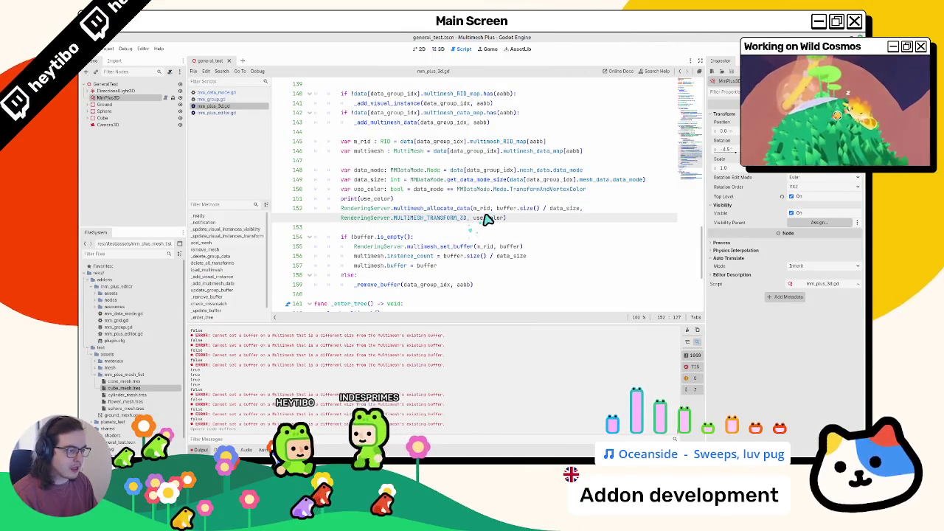
drag(705, 196, 795, 196)
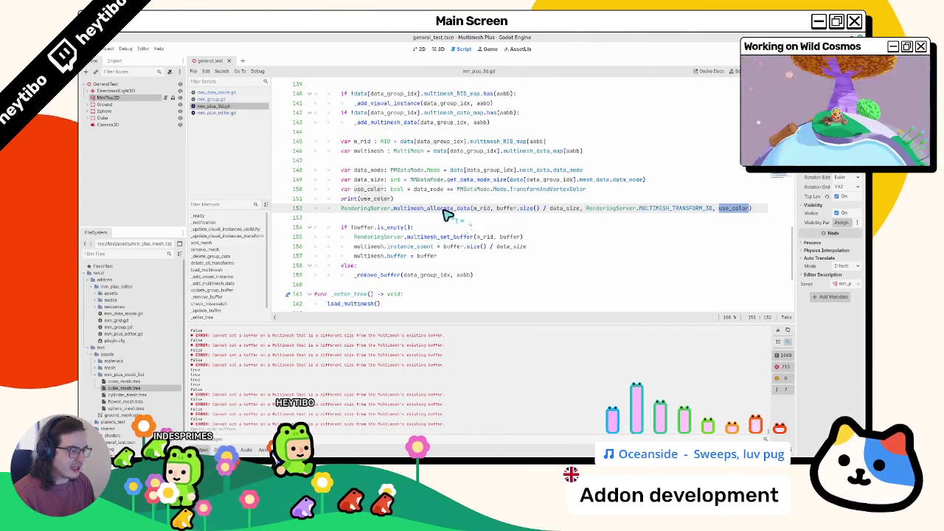
mouse_move(413, 216)
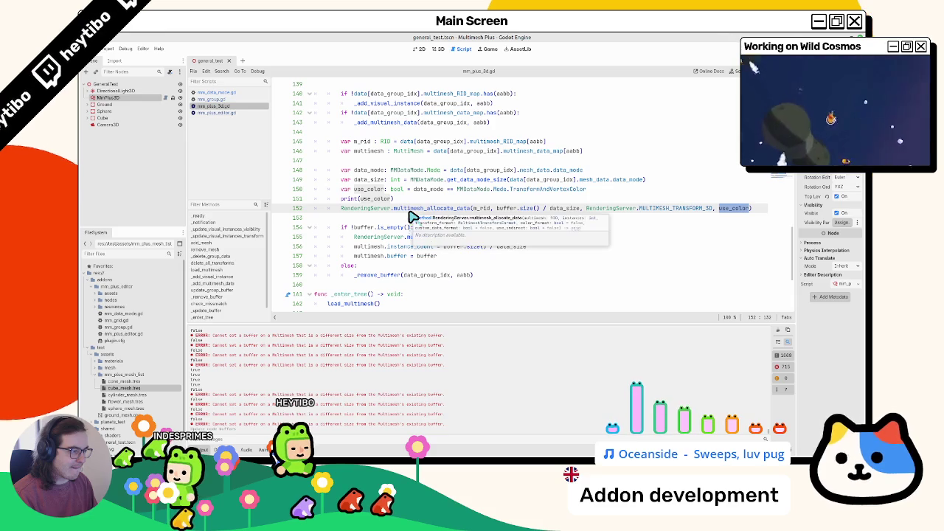
triple_click(394, 201)
key(BackSpace)
drag(187, 221, 134, 220)
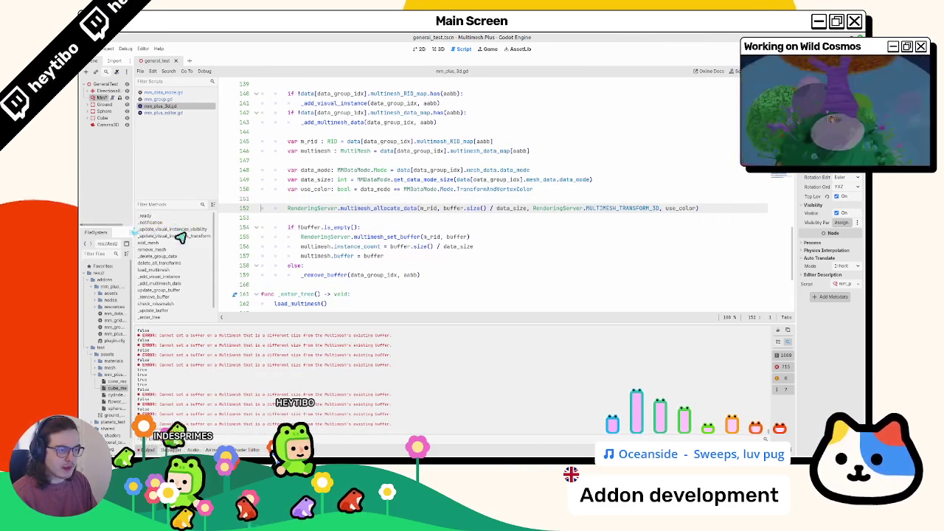
double_click(371, 237)
key(ctrl+s)
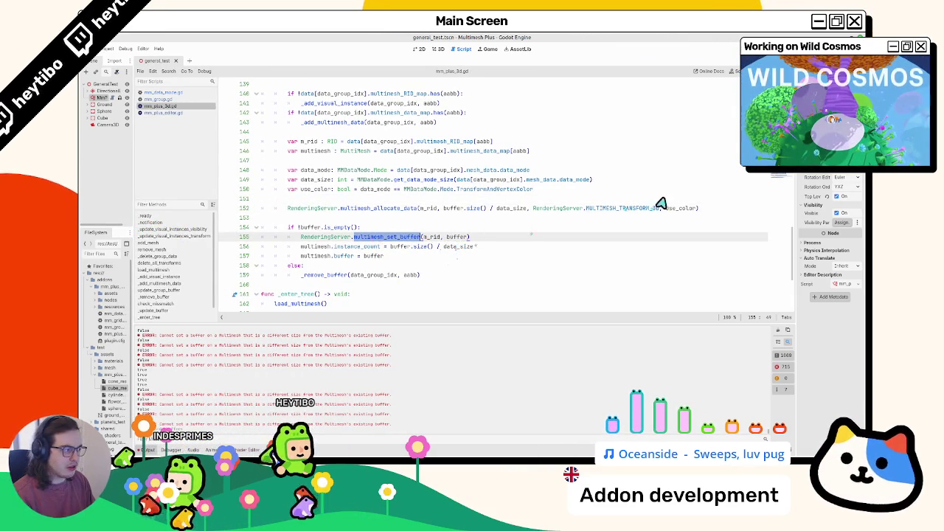
Read the multimesh_allocate_data documentation, close the RenderingServer page, and undo recent edits
click(700, 209)
text(, false)
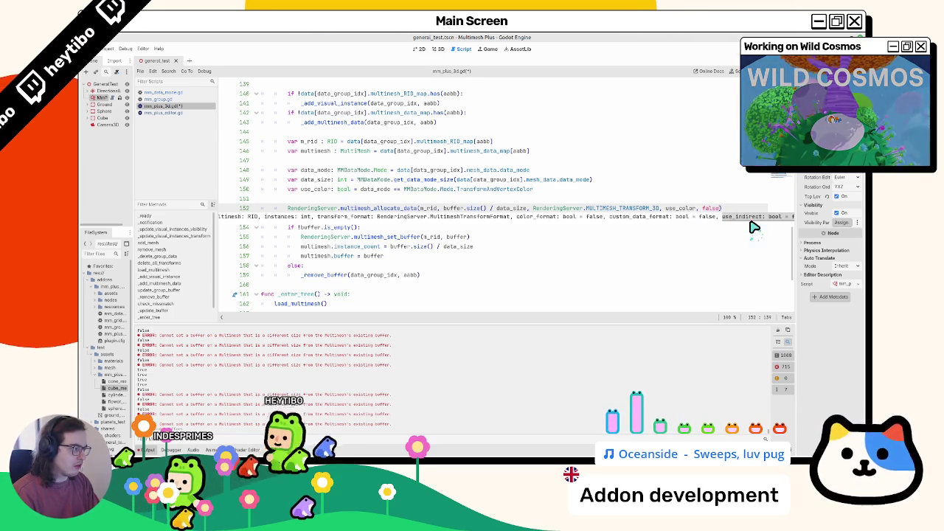
ctrl+click(399, 210)
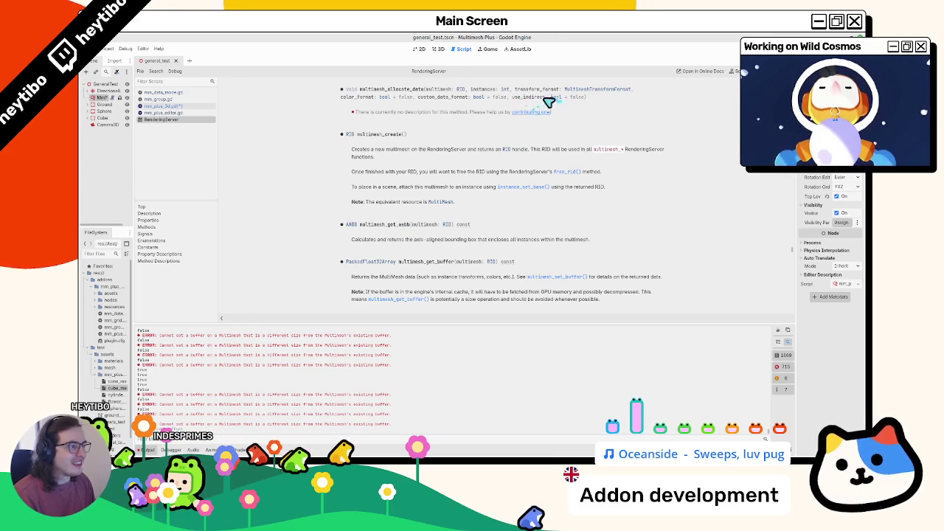
middle_click(180, 119)
key(ctrl+z)
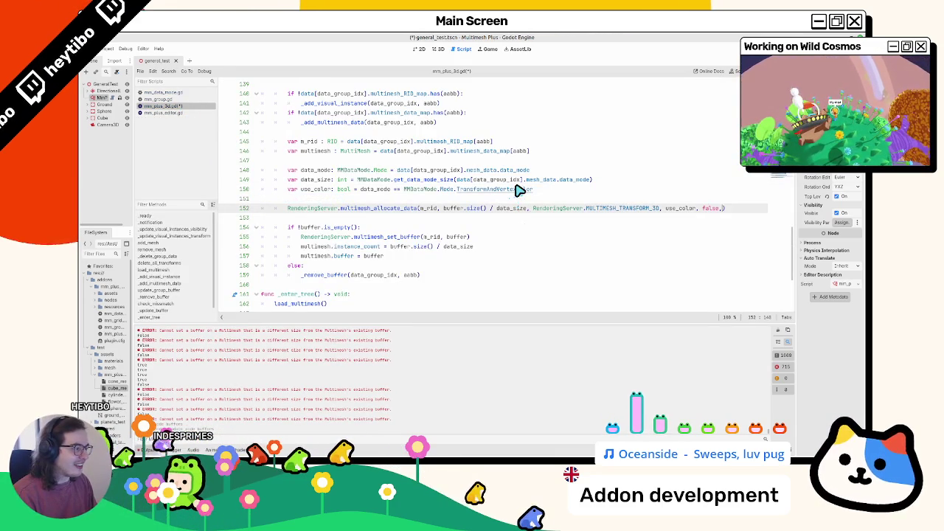
Inspect buffer.size() / data_size on line 152, recheck the docs, and go to flush() in _exit_tree
mouse_move(525, 209)
mouse_down()
mouse_move(443, 210)
mouse_move(486, 212)
mouse_up()
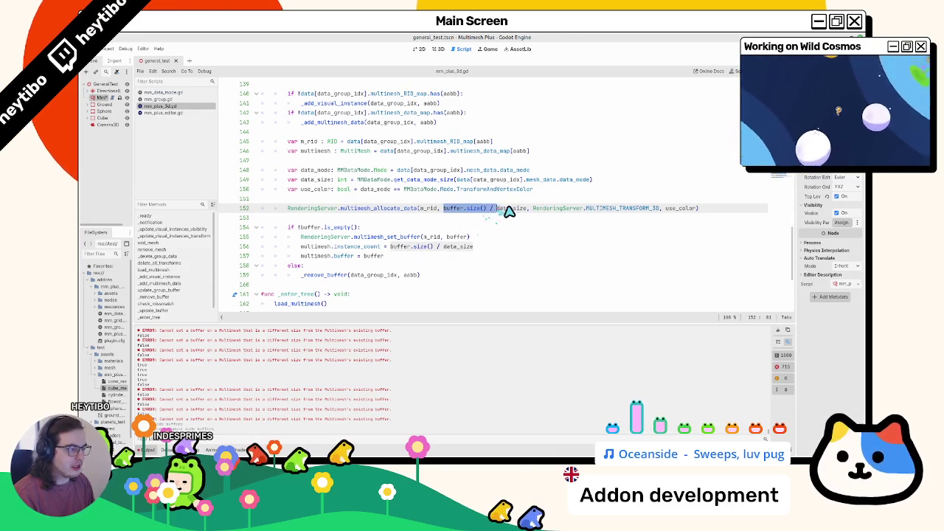
double_click(511, 209)
scroll(513, 211, up, 2)
scroll(508, 218, down, 2)
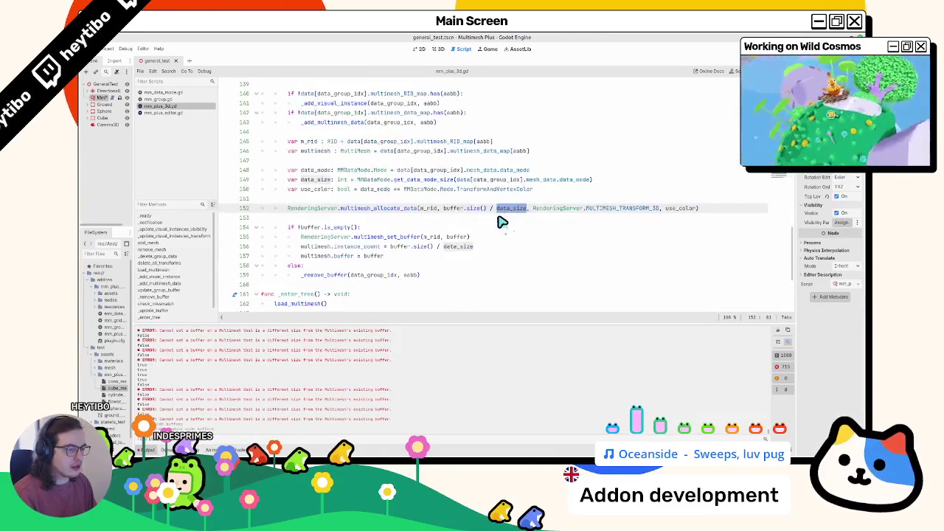
scroll(492, 224, up, 3)
scroll(492, 223, down, 3)
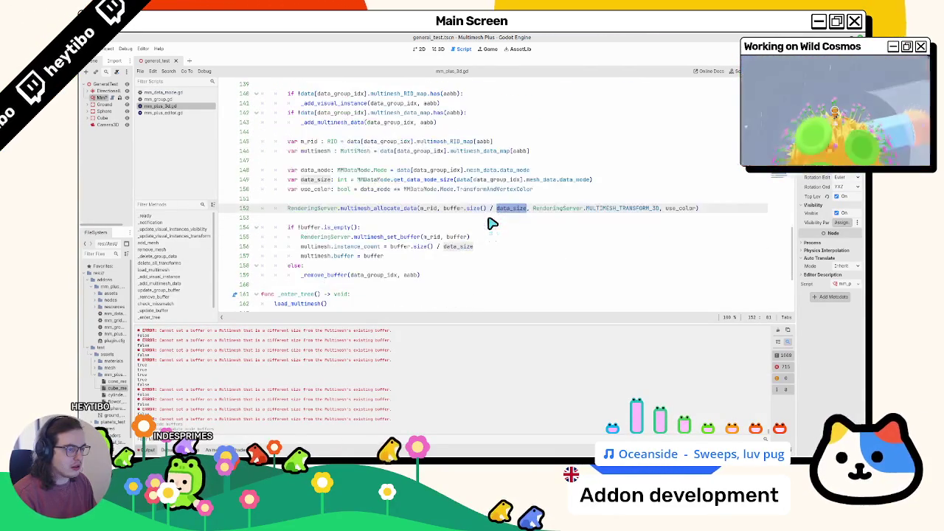
scroll(492, 224, up, 3)
scroll(492, 223, down, 2)
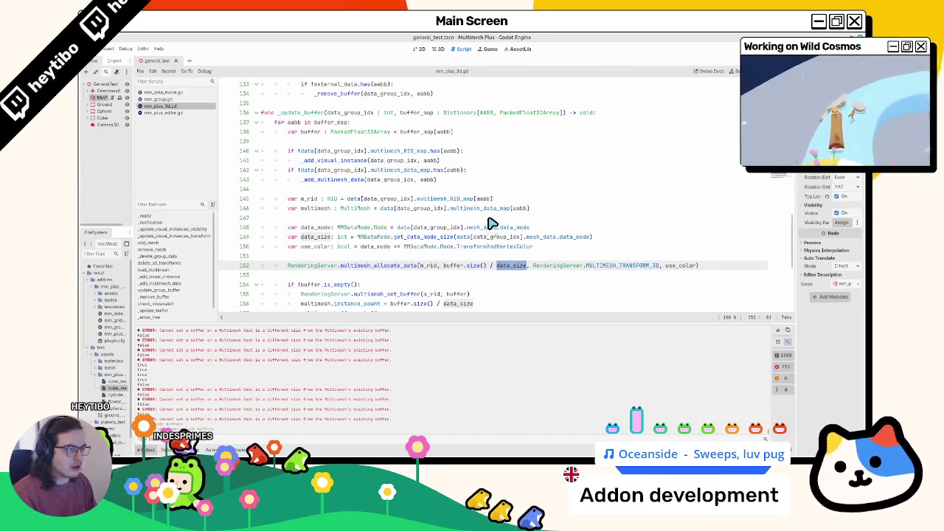
ctrl+click(349, 267)
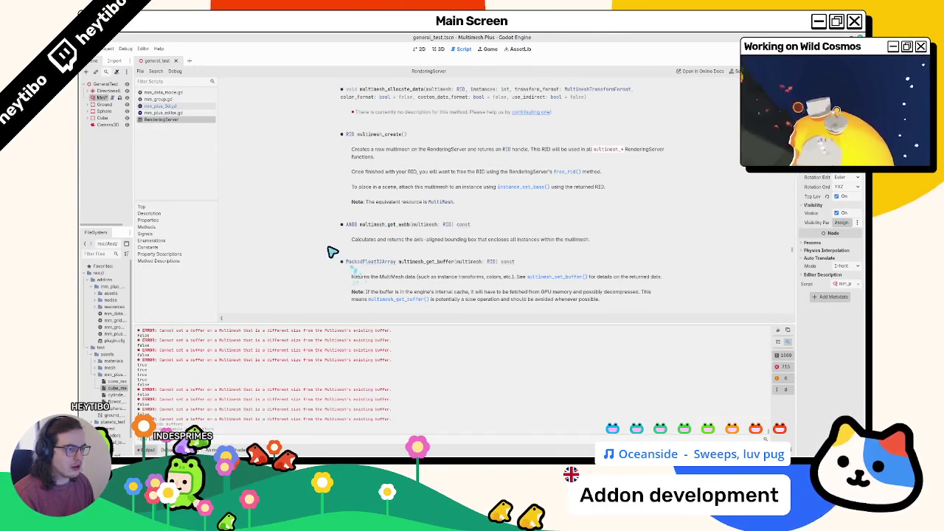
middle_click(209, 120)
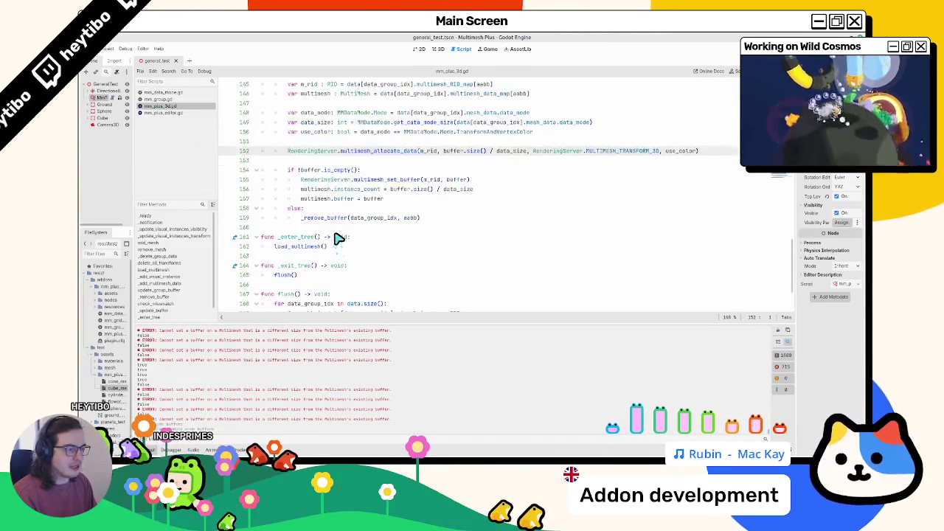
scroll(338, 240, down, 3)
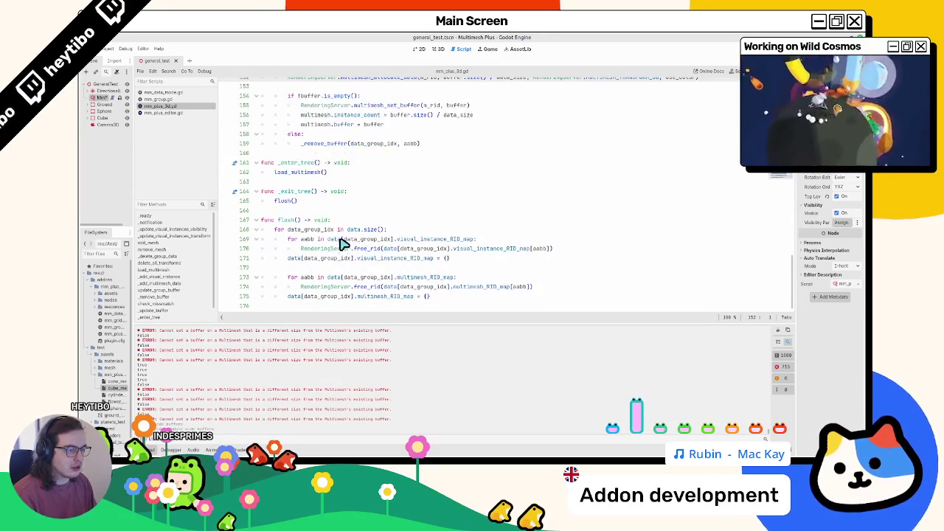
click(396, 203)
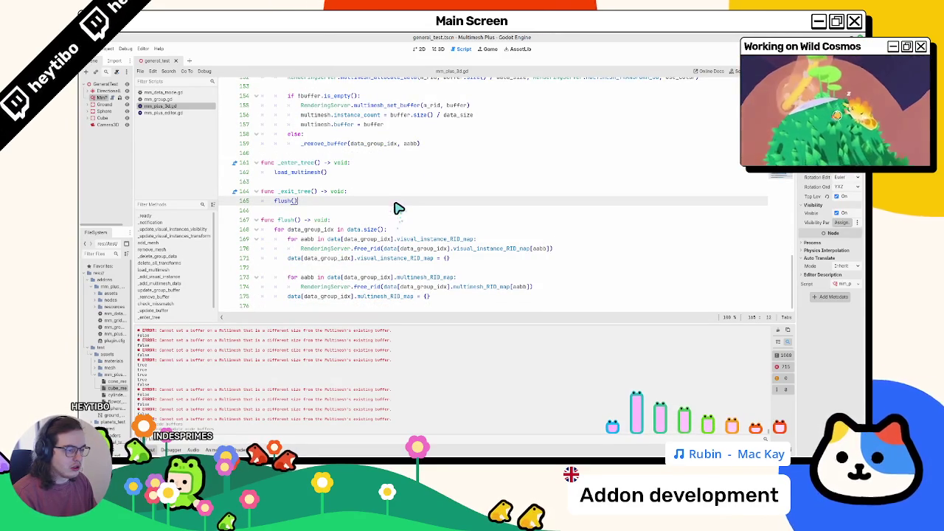
Jump to the add_mesh function and search all project files for 16
right_click(398, 209)
key(Escape)
key(ctrl+f)
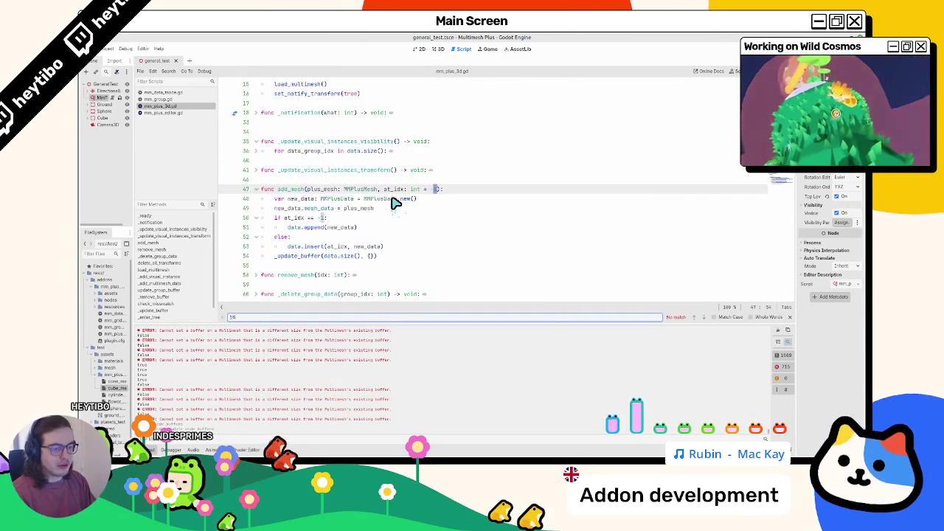
key(Escape)
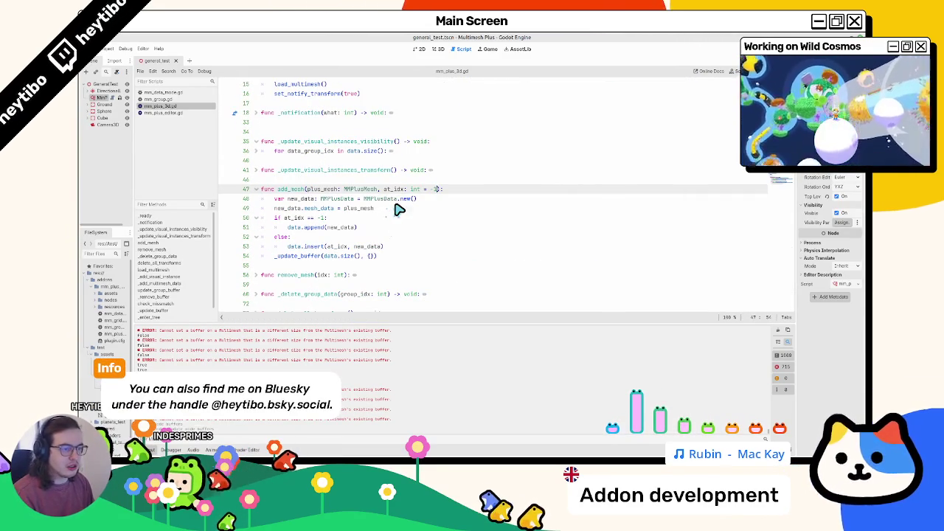
key(ctrl+shift+f)
text(16)
key(Return)
Close add_mesh's signature with ')' after -1 and search the project for '/'
text())
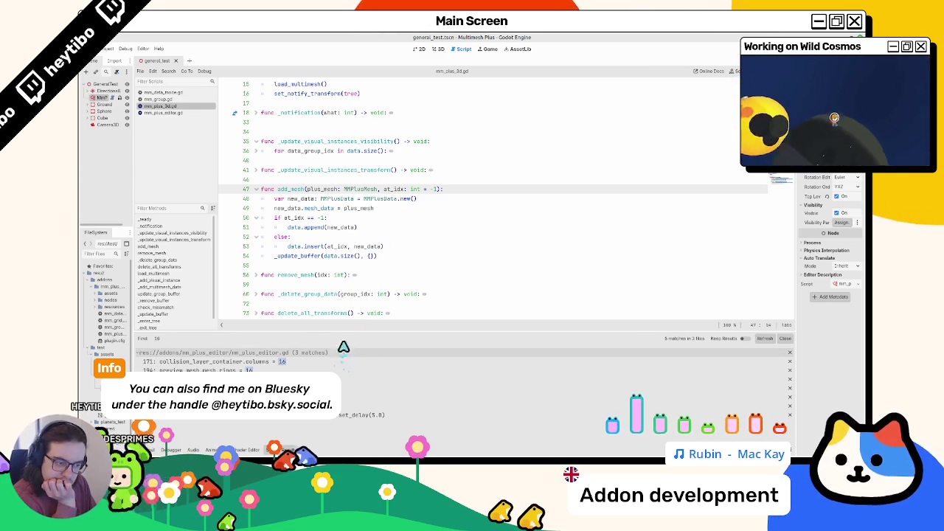
click(403, 276)
key(ctrl+shift+f)
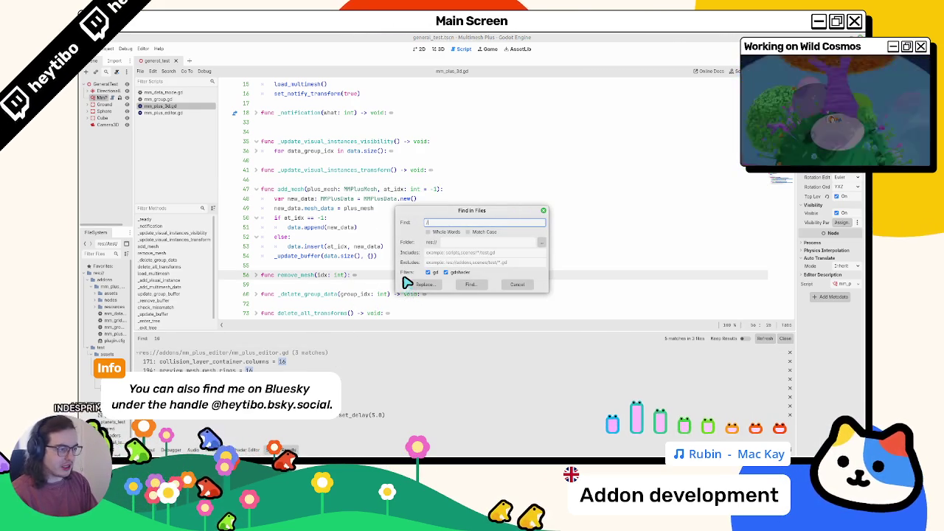
key(Return)
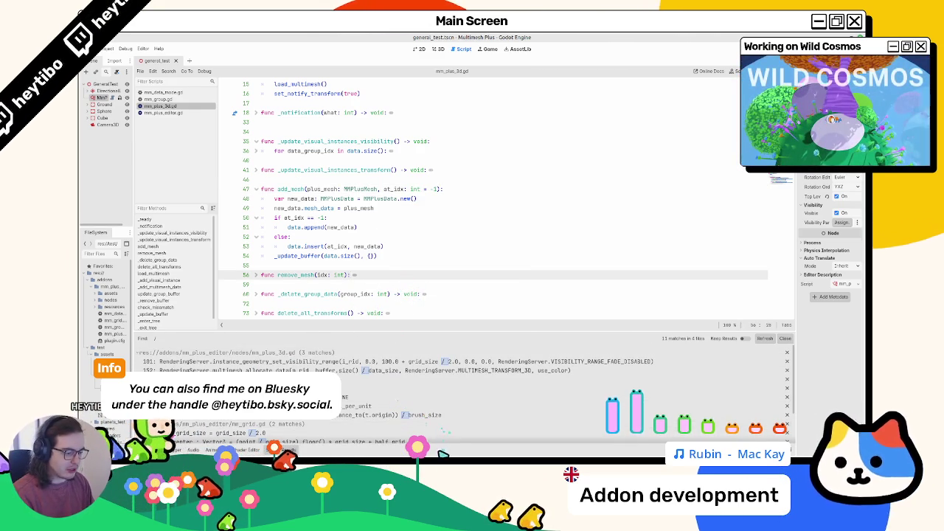
key(alt+Tab)
Run git status and examine the first diff lines of mm_group.gd
text(git status)
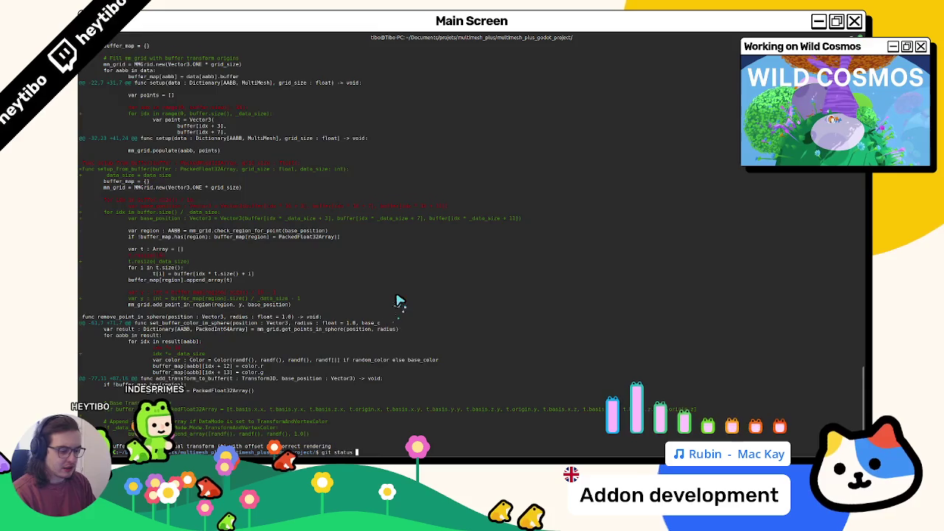
key(Return)
key(Return)
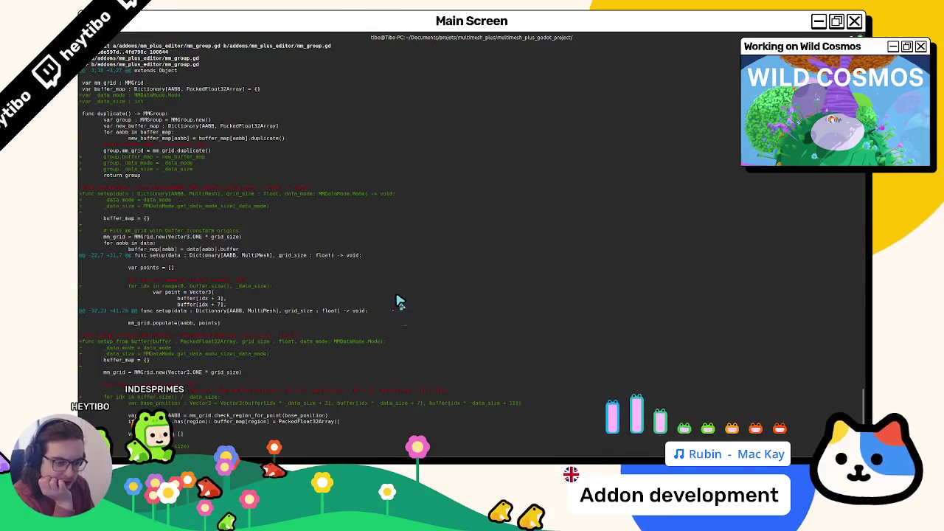
scroll(398, 301, down, 8)
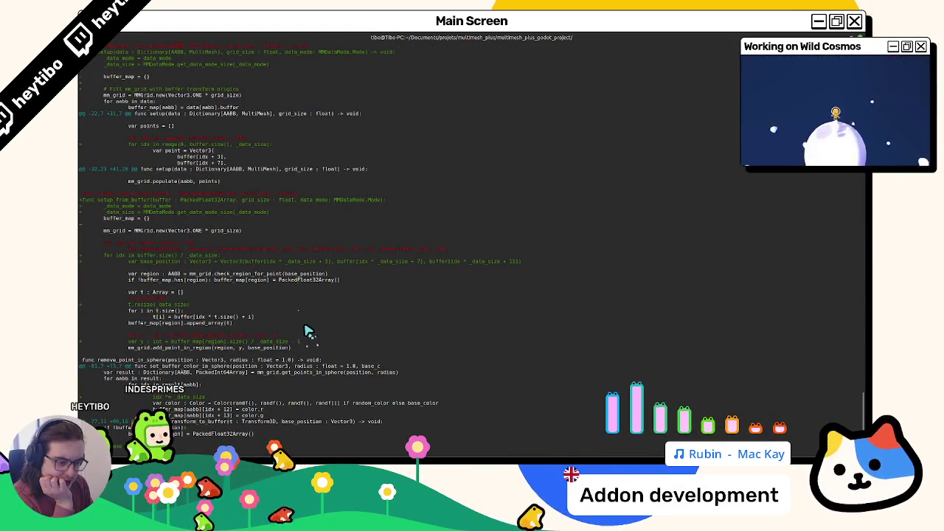
mouse_move(300, 345)
mouse_down()
mouse_move(292, 327)
mouse_move(283, 331)
mouse_move(292, 339)
mouse_up()
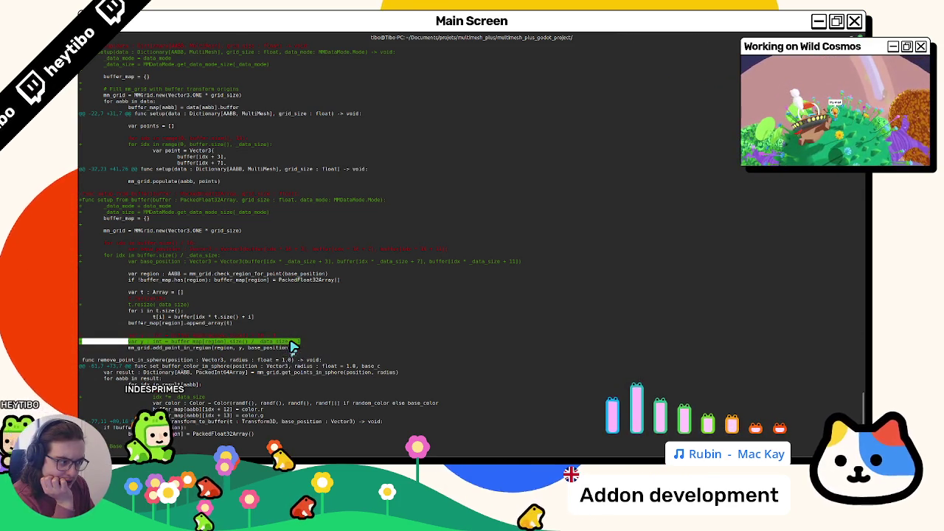
click(548, 270)
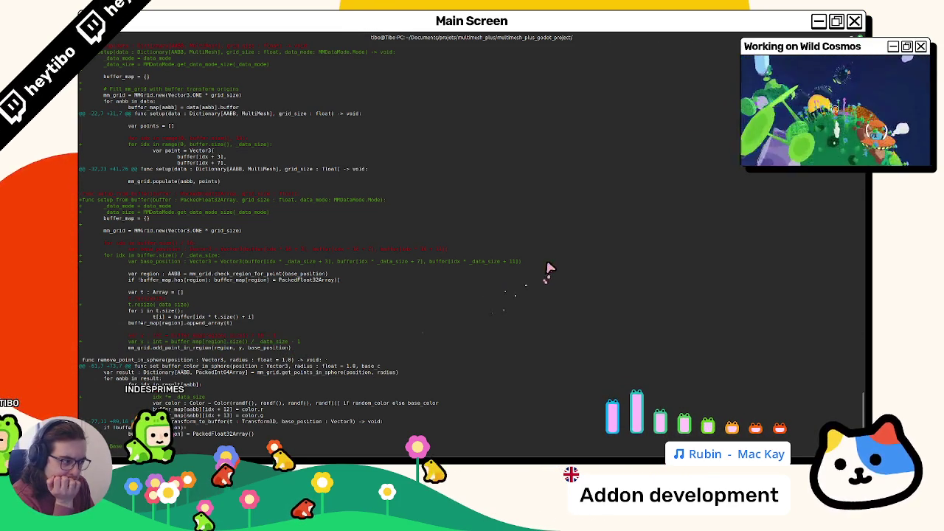
triple_click(495, 270)
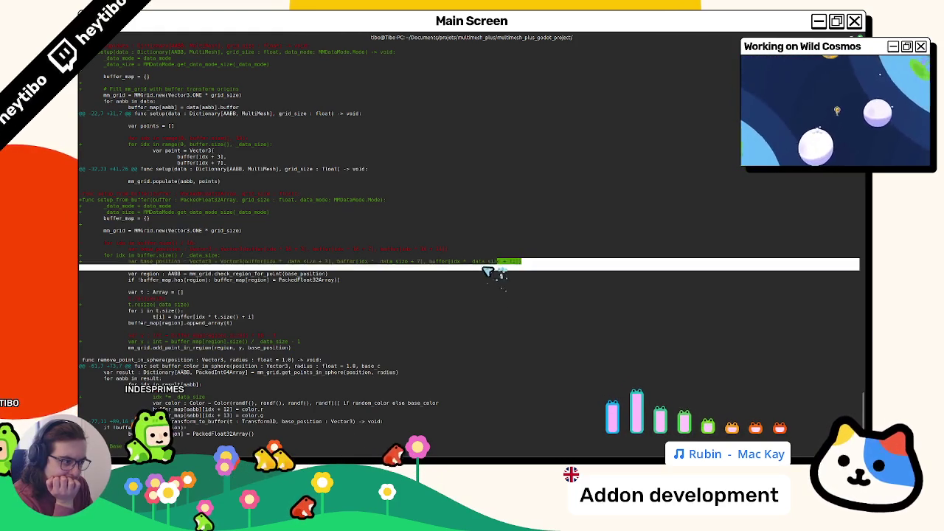
click(407, 278)
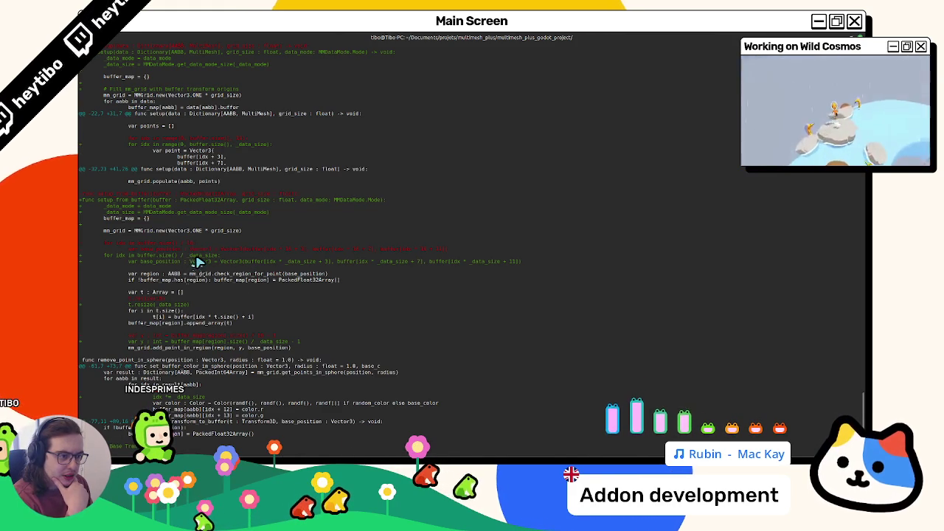
Scroll through the diff of mm_plus_editor.gd, mm_plus_3d.gd and mm_plus_mesh.gd
scroll(198, 262, down, 12)
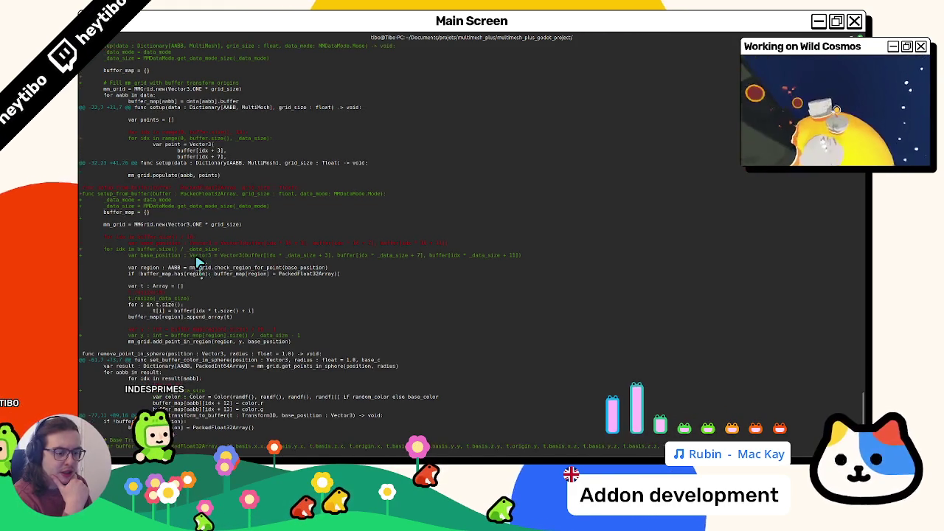
scroll(198, 262, down, 5)
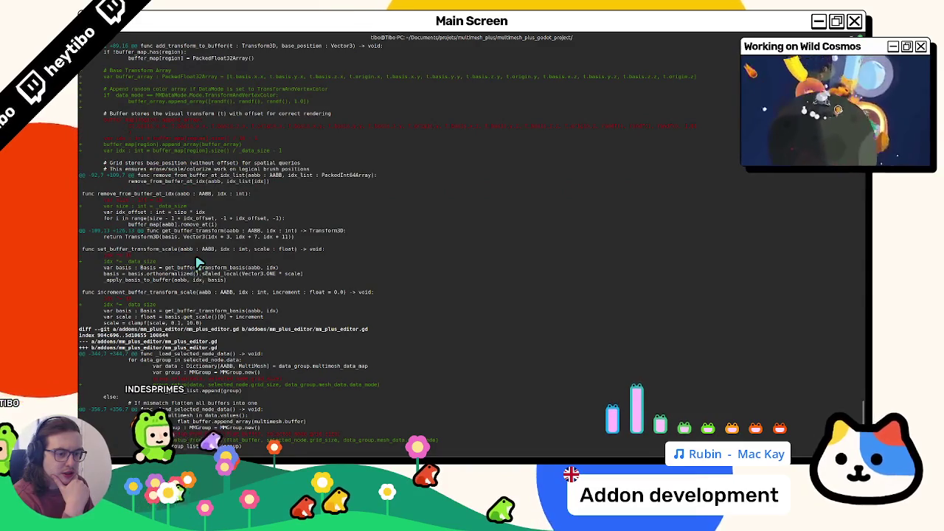
scroll(198, 262, down, 1)
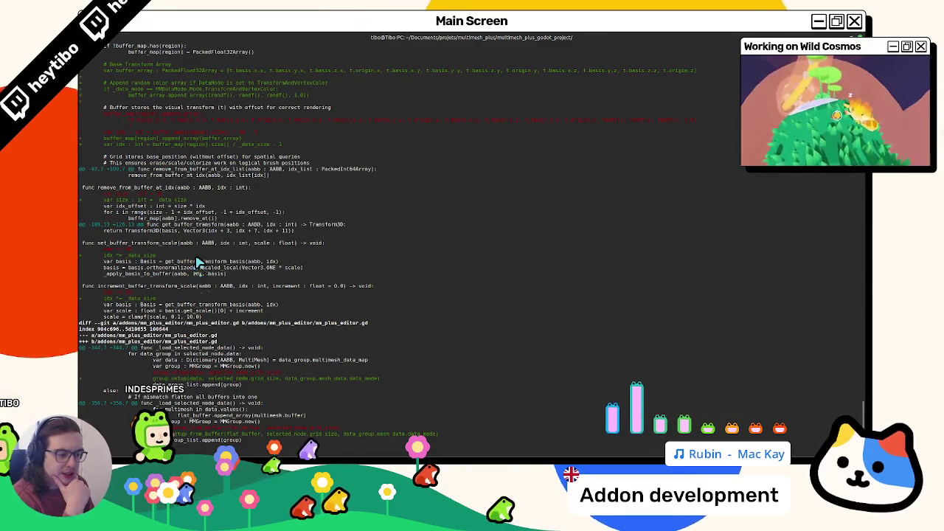
scroll(198, 262, down, 2)
scroll(198, 262, down, 10)
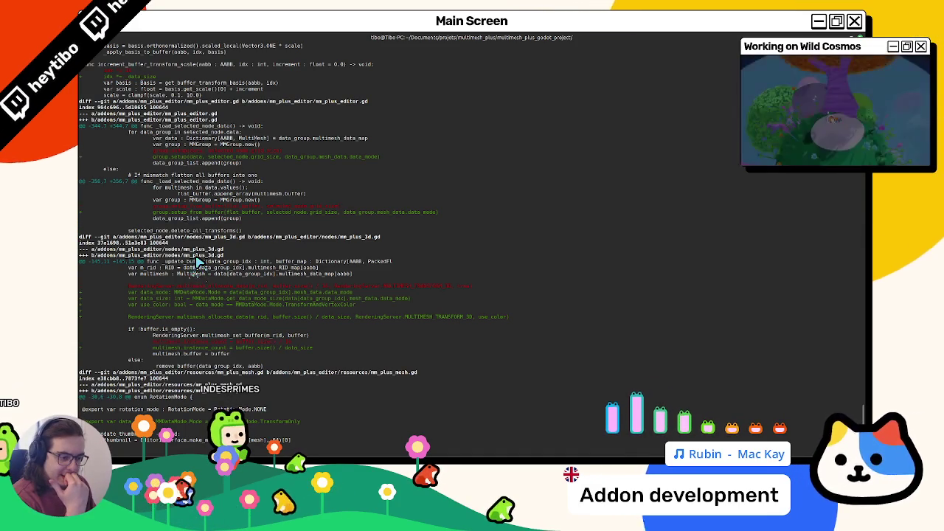
scroll(198, 264, up, 10)
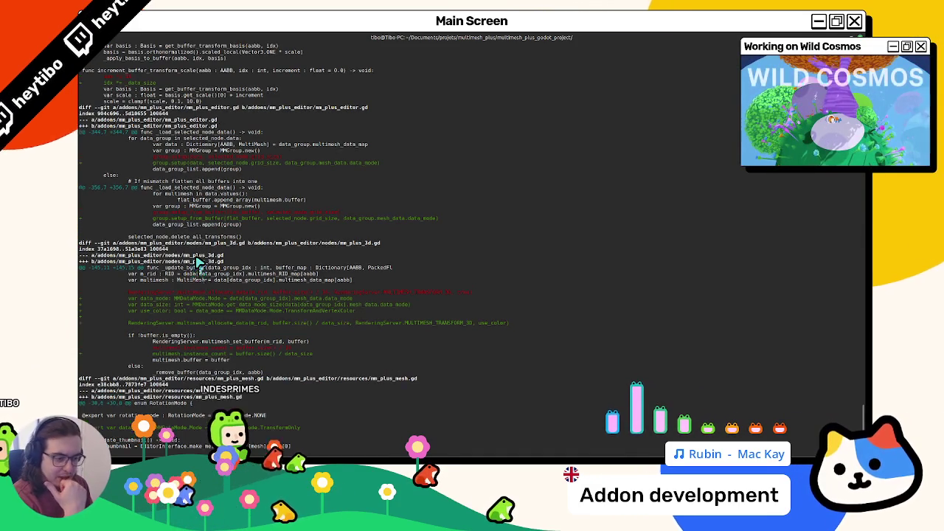
scroll(198, 263, up, 10)
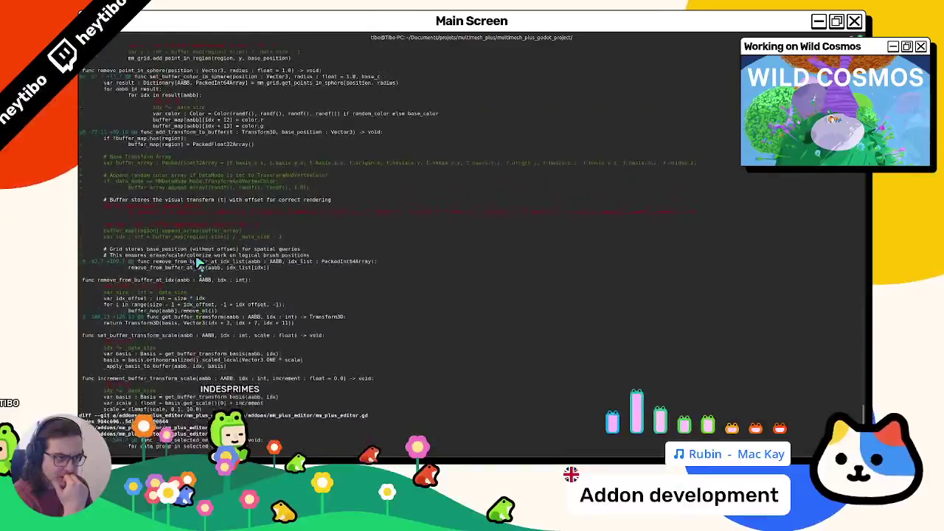
scroll(198, 263, up, 12)
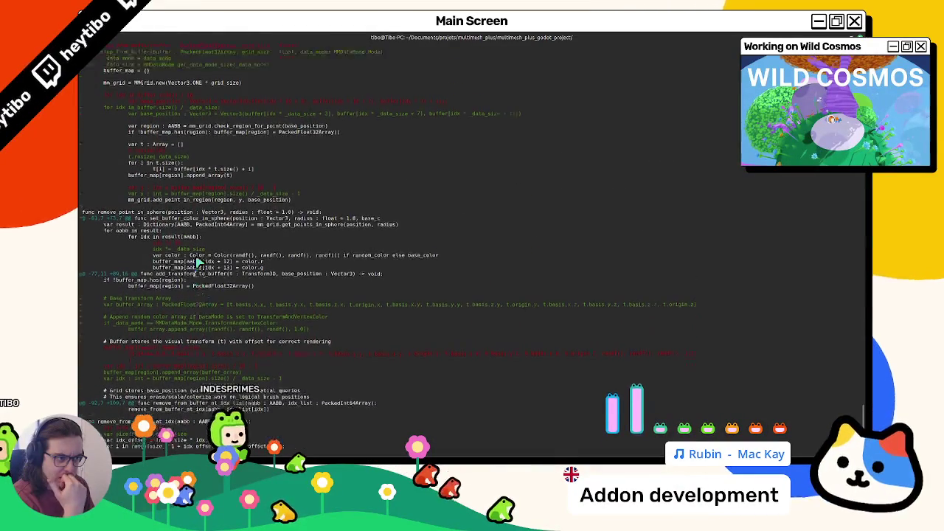
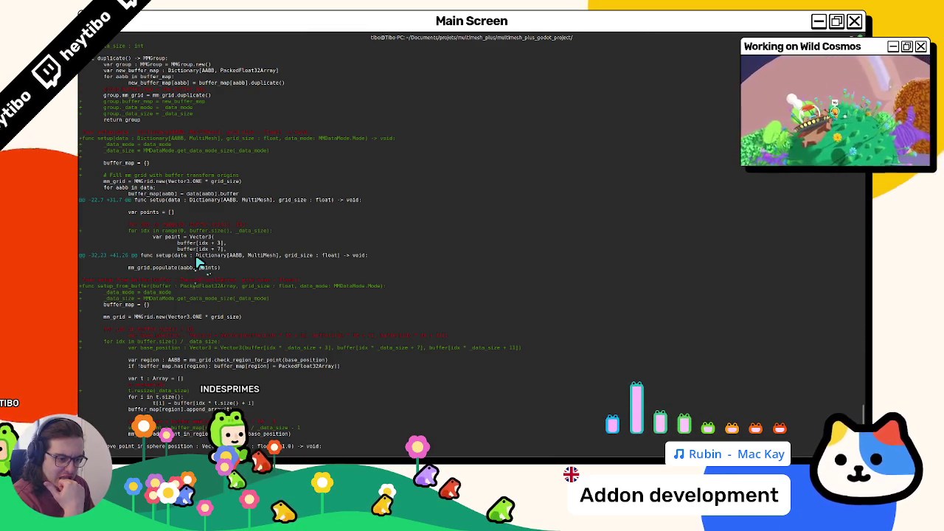
Scroll up through the mm_group.gd git diff and return to the Godot editor
scroll(198, 263, up, 5)
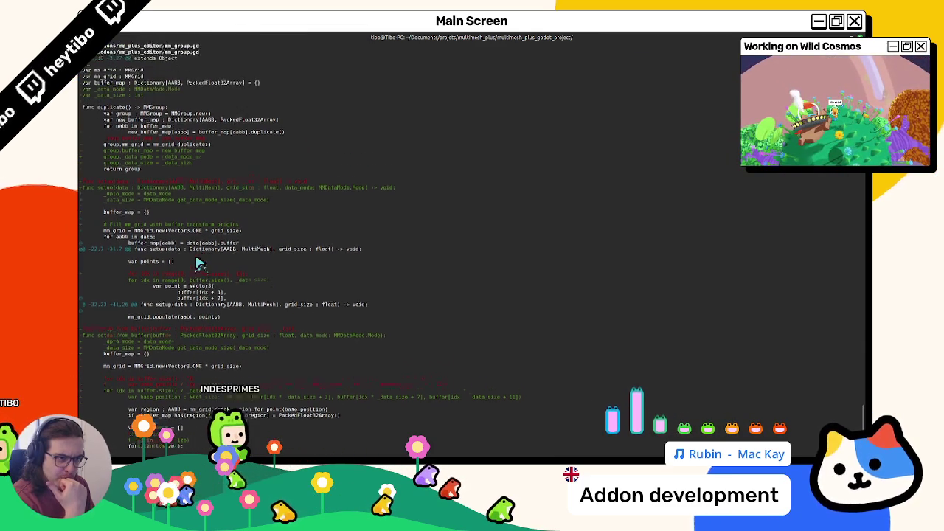
key(alt+Tab)
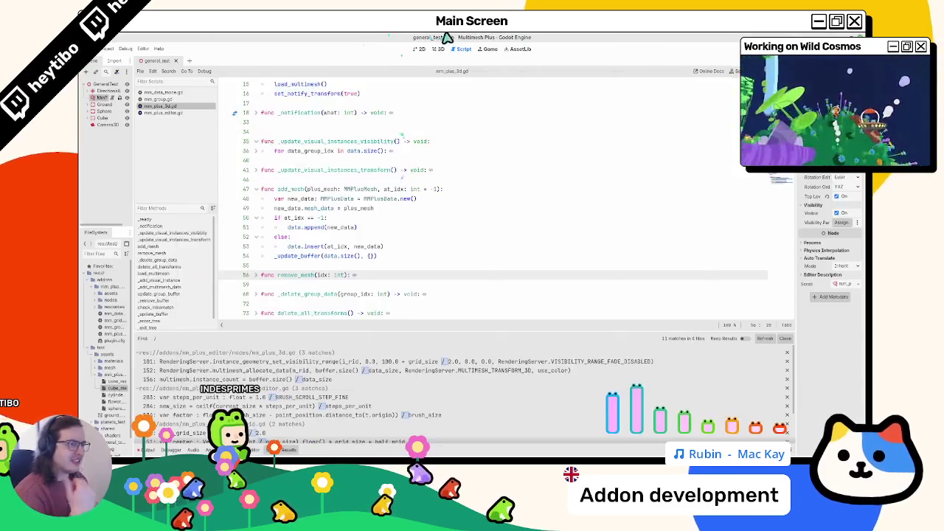
Check the default return size in mm_data_mode.gd, then look over mm_group.gd and mm_plus_editor.gd
click(176, 98)
click(176, 93)
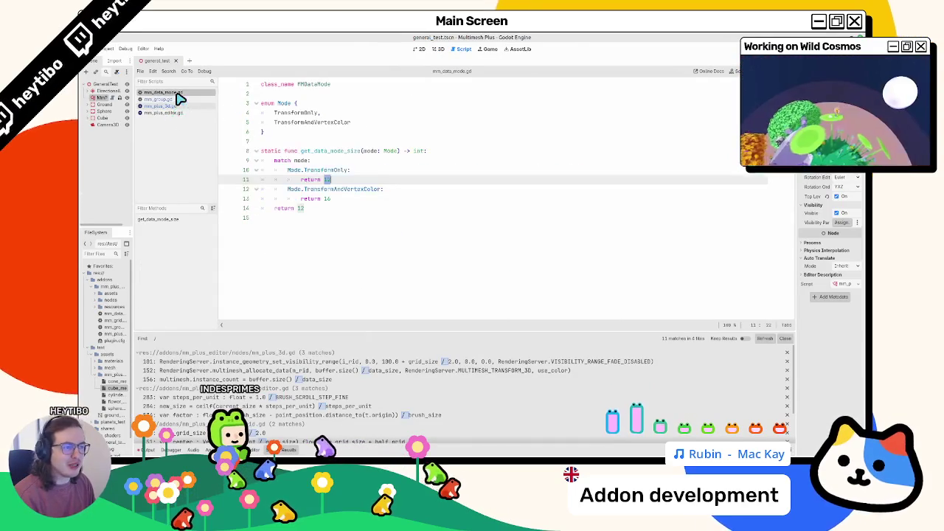
click(333, 209)
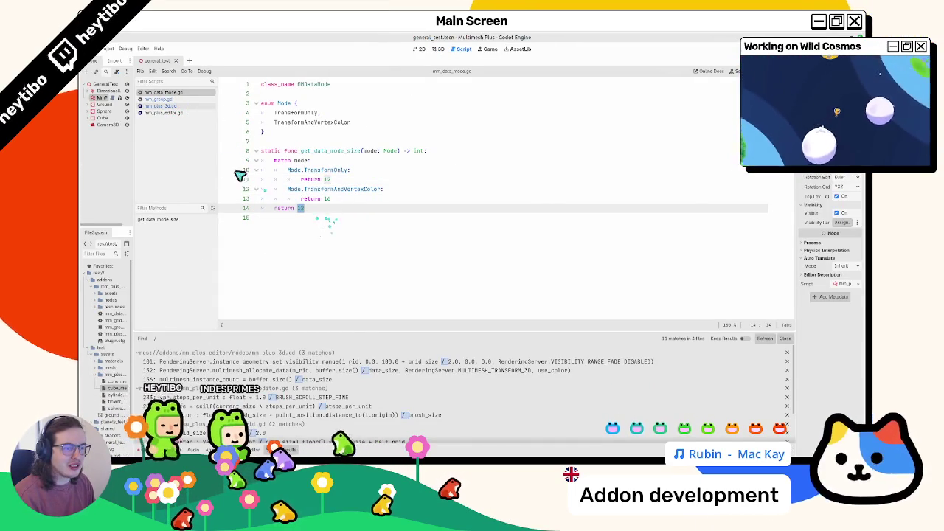
click(177, 112)
click(180, 107)
click(184, 100)
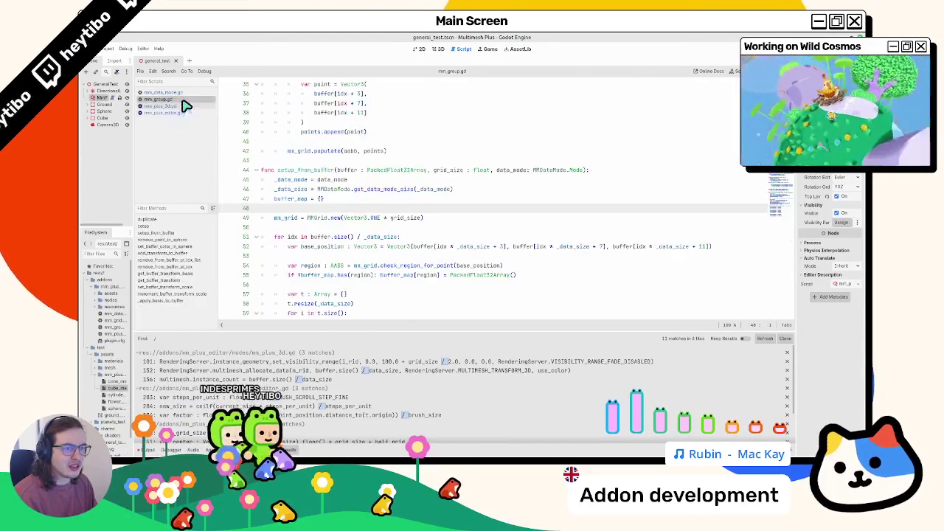
click(184, 113)
scroll(366, 246, down, 5)
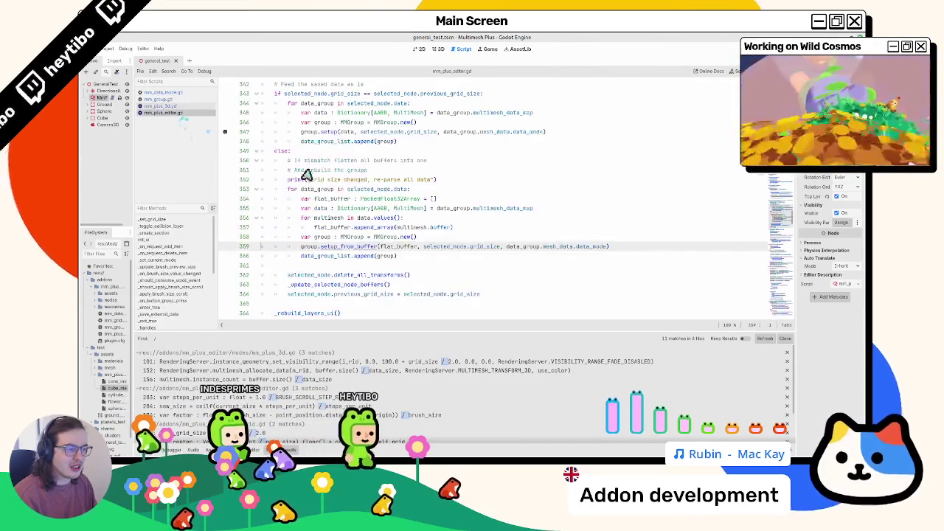
Read through setup_from_buffer in mm_group.gd
click(179, 104)
click(177, 99)
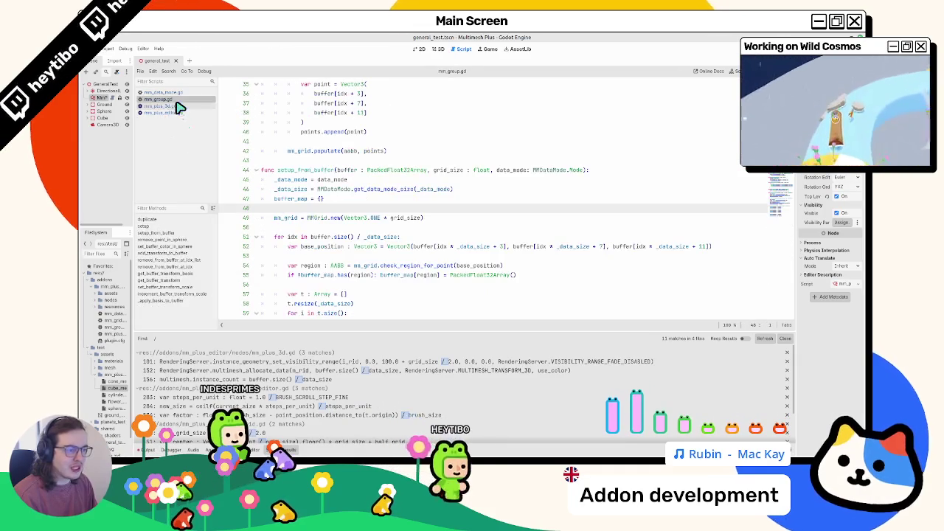
scroll(387, 273, down, 3)
scroll(387, 273, down, 20)
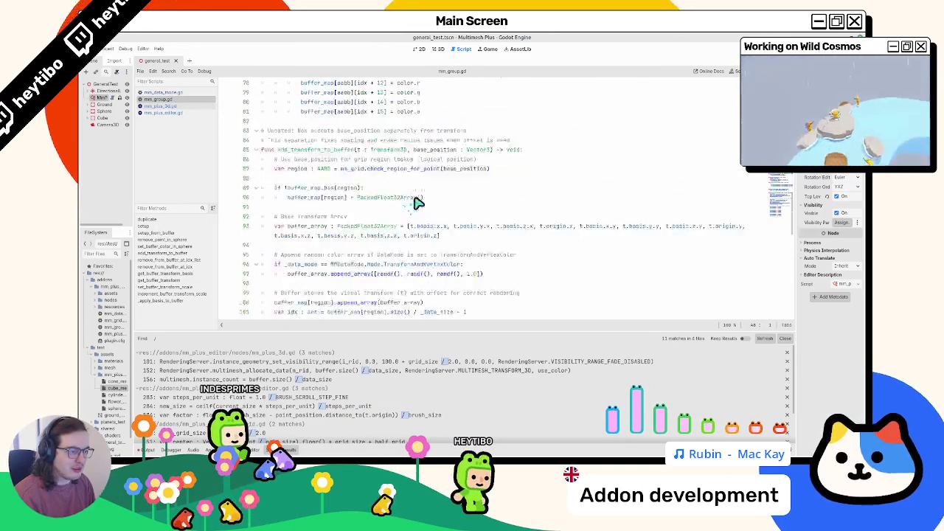
scroll(424, 204, up, 10)
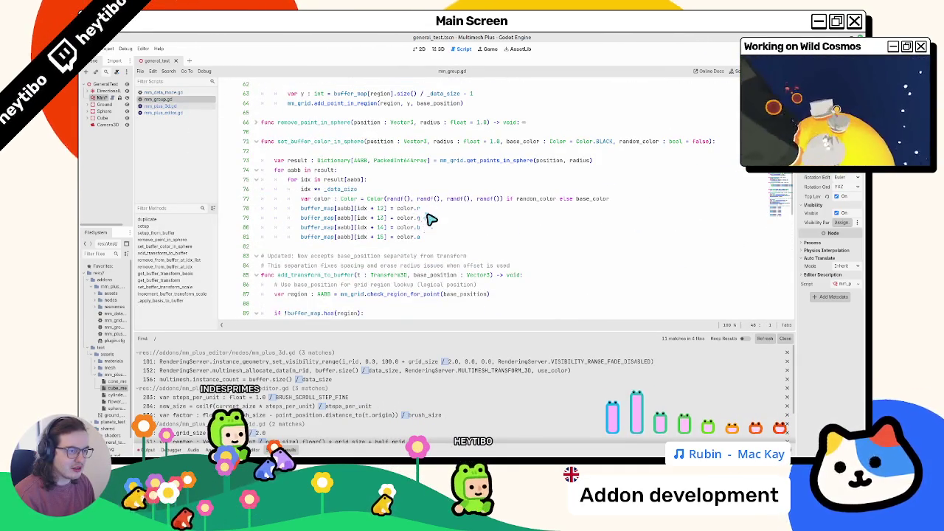
scroll(431, 222, down, 10)
scroll(436, 232, down, 6)
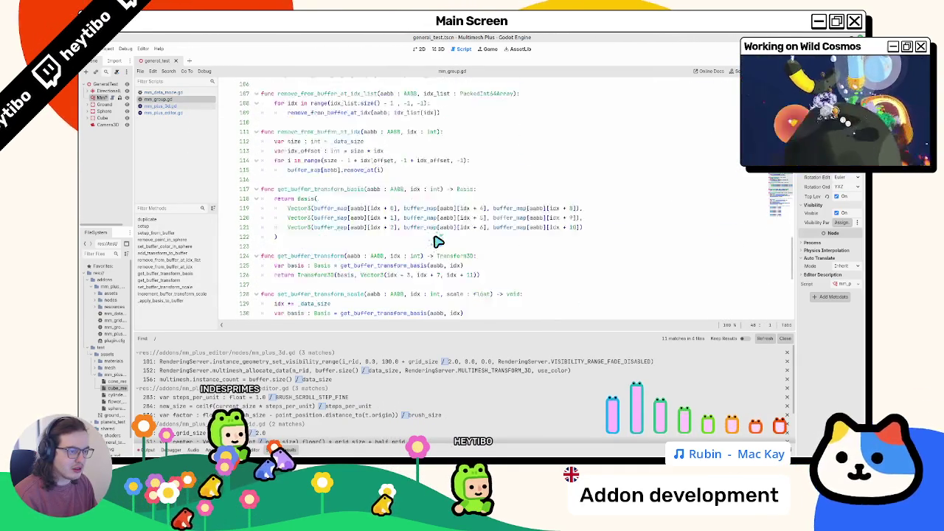
scroll(437, 241, down, 6)
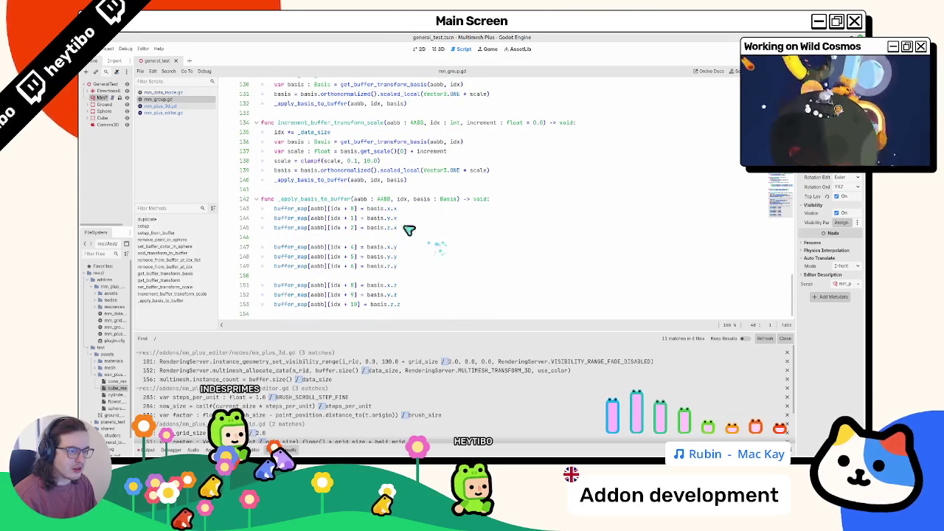
Open mm_plus_3d.gd, then switch to the 3D view of the scene
click(198, 93)
click(197, 98)
click(193, 106)
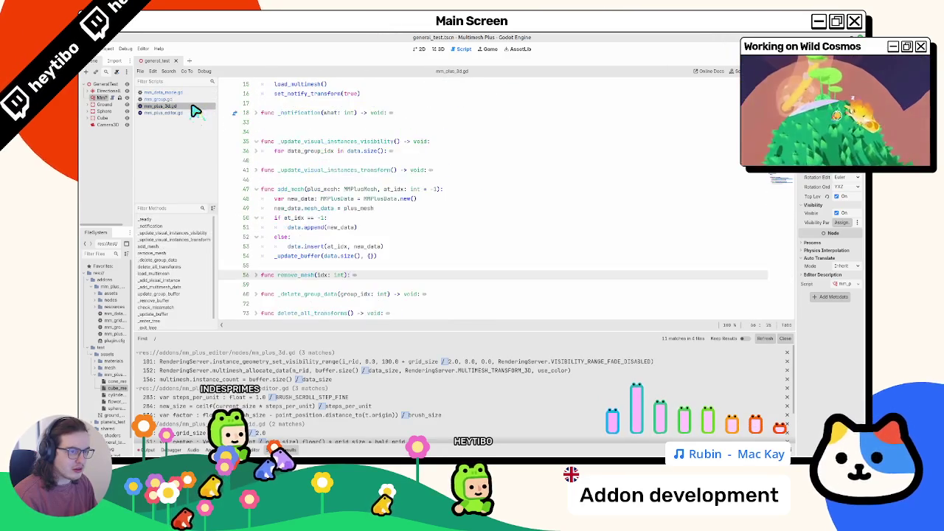
click(437, 50)
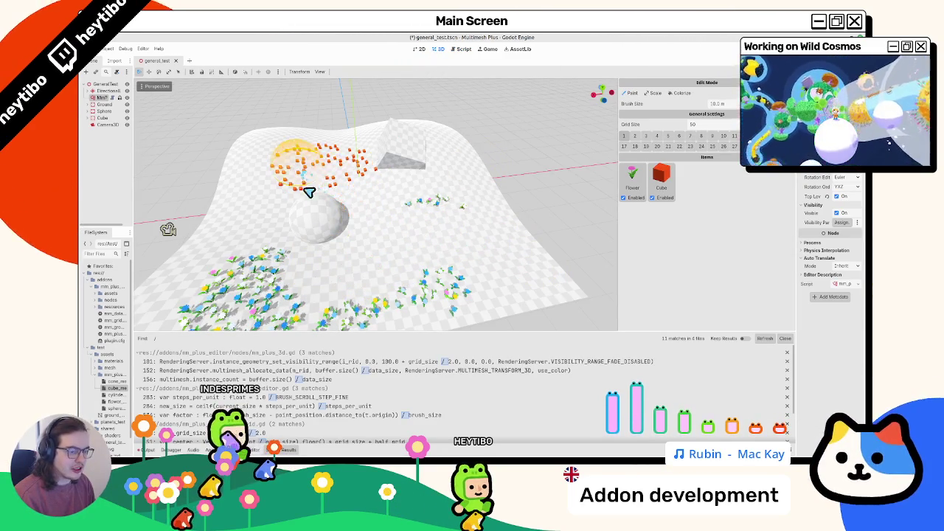
Hide the search results and paint two clusters of orange cubes near the sphere
click(784, 338)
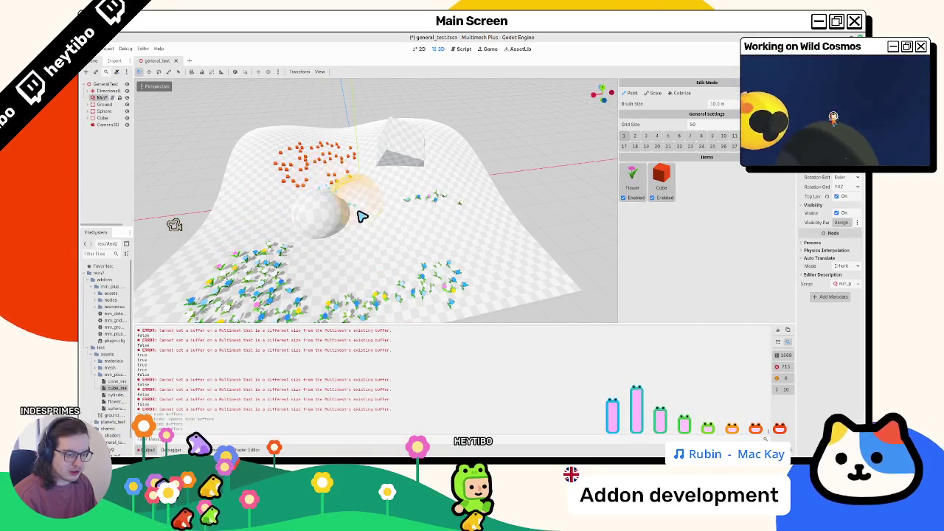
mouse_move(327, 263)
mouse_down()
mouse_move(290, 268)
mouse_move(354, 244)
mouse_move(307, 262)
mouse_up()
mouse_move(362, 249)
mouse_down()
mouse_move(381, 231)
mouse_move(362, 238)
mouse_move(379, 217)
mouse_move(375, 231)
mouse_up()
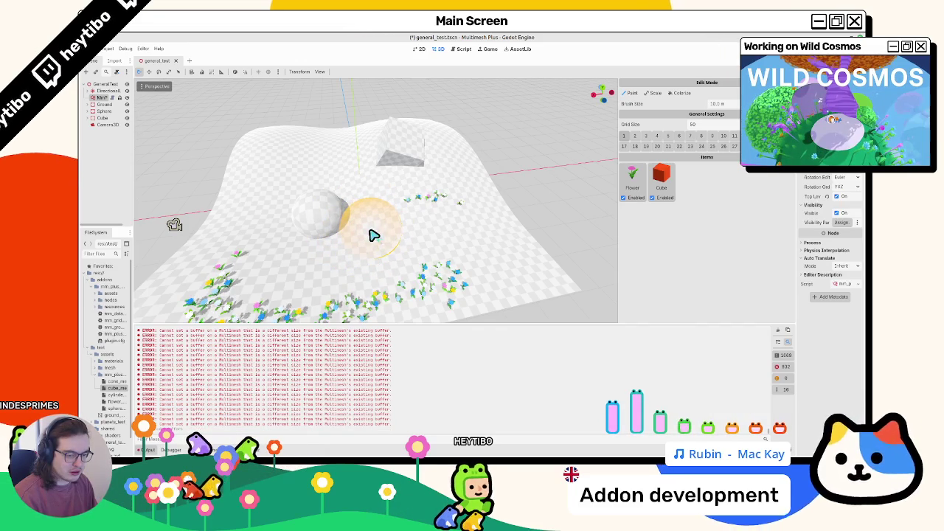
click(457, 48)
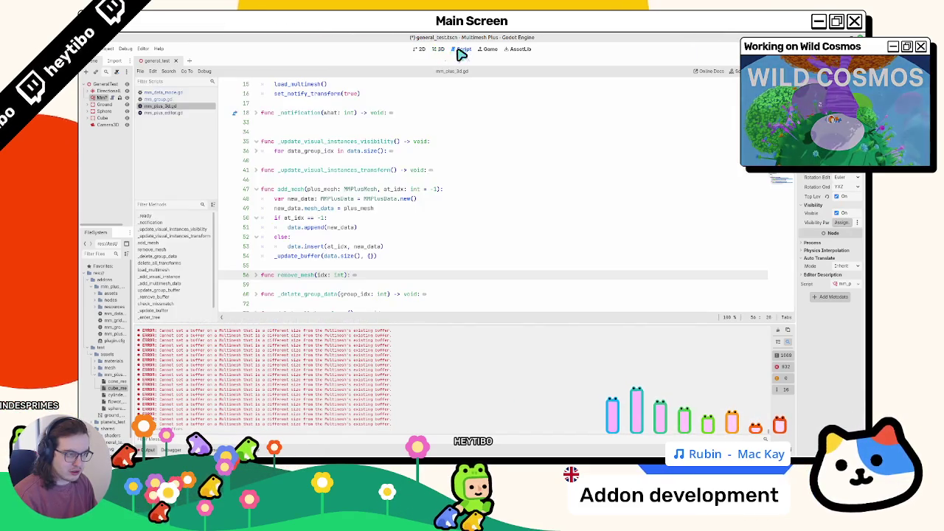
Clear the Output log, save general_test.tscn, and reload the current project
scroll(406, 234, down, 10)
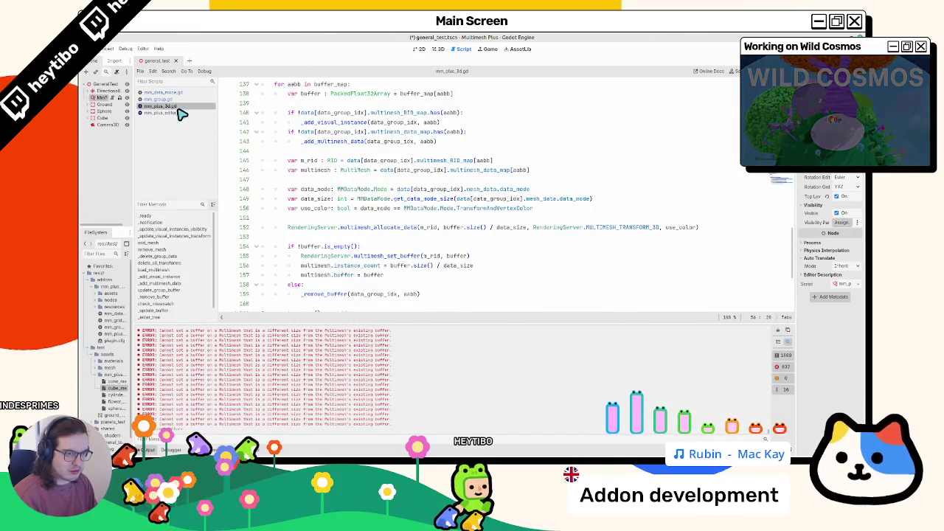
click(791, 329)
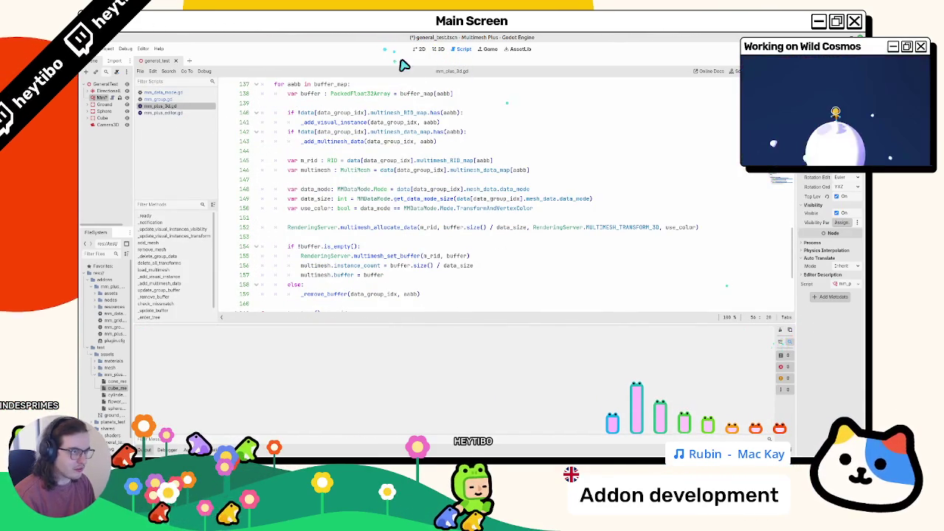
click(438, 48)
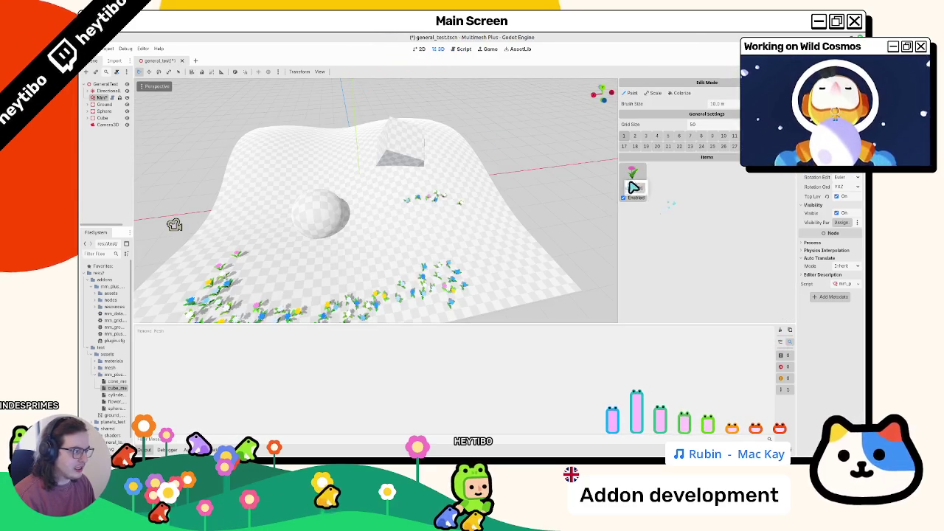
key(ctrl+s)
click(109, 48)
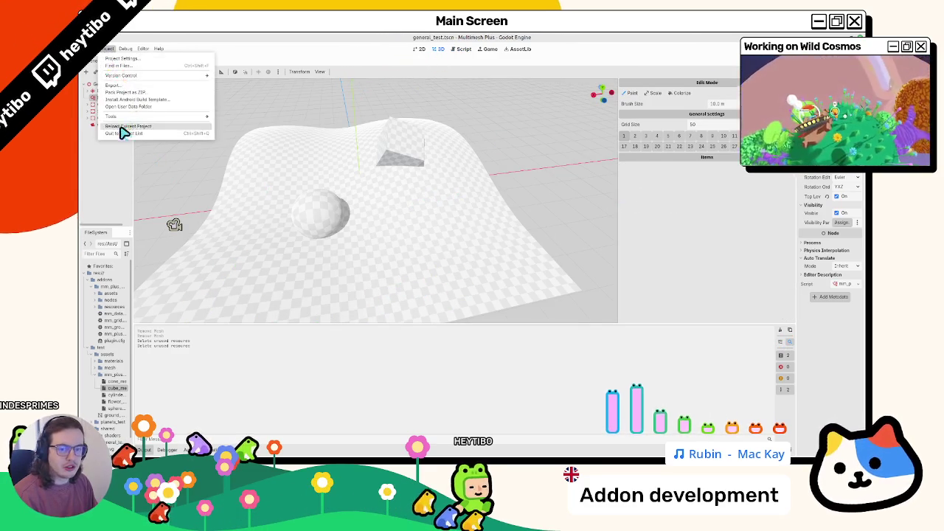
click(124, 132)
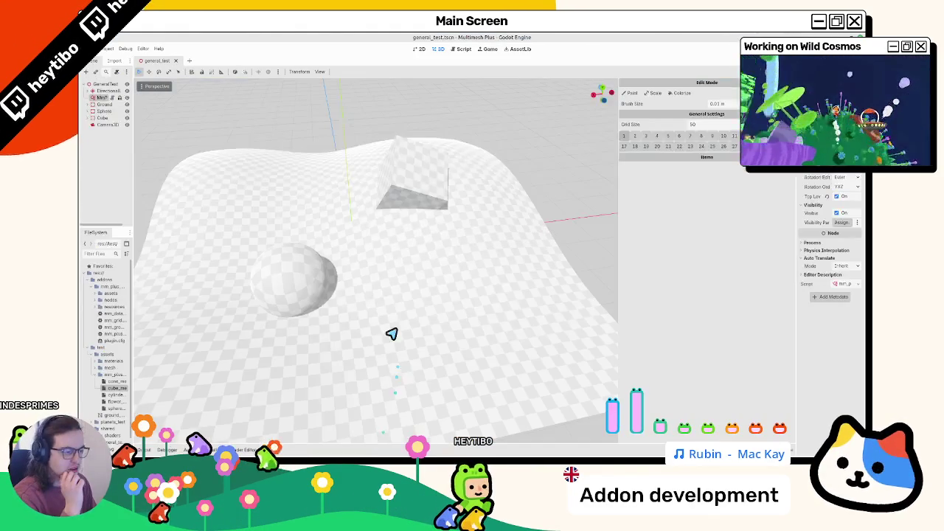
On the MmPlus3D node, try a cylinder mesh item with one stroke, then remove it
click(102, 97)
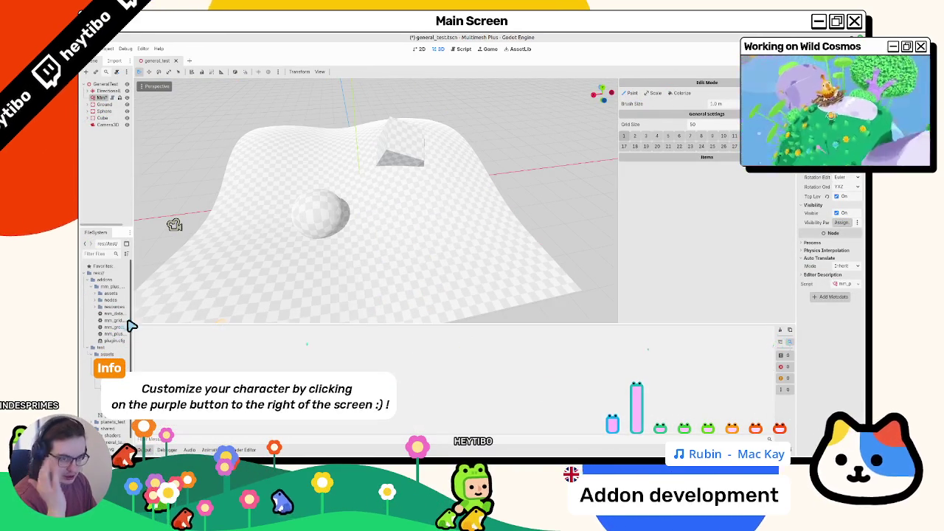
drag(154, 316, 234, 317)
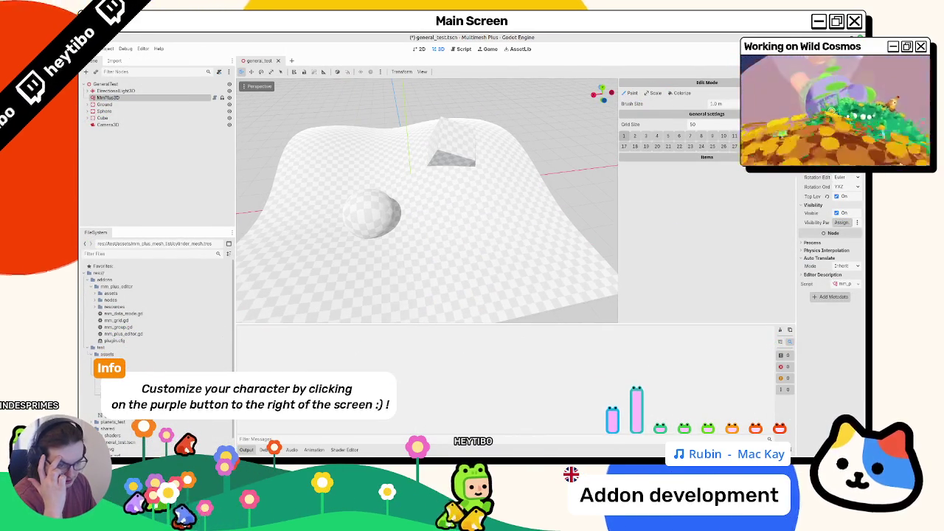
mouse_move(432, 271)
mouse_down()
mouse_move(487, 257)
mouse_move(480, 238)
mouse_move(501, 263)
mouse_up()
scroll(486, 256, up, 5)
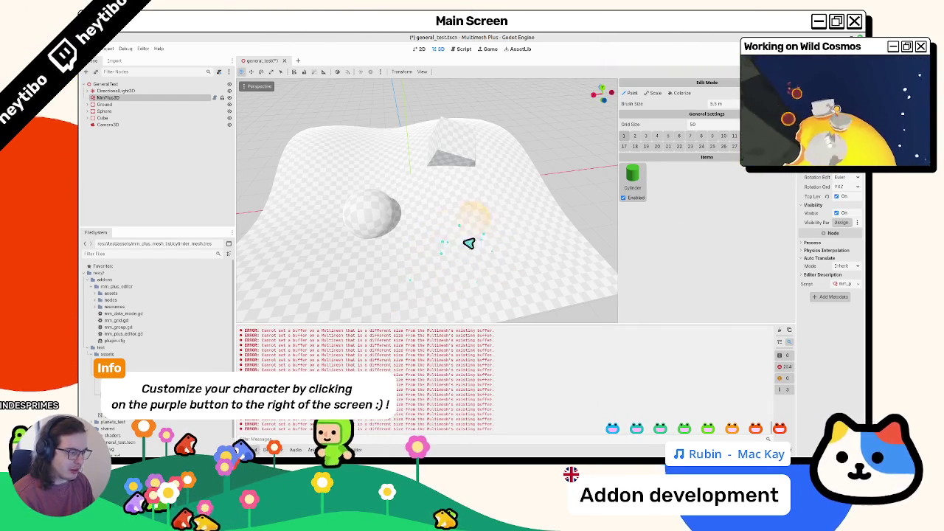
click(649, 185)
click(651, 186)
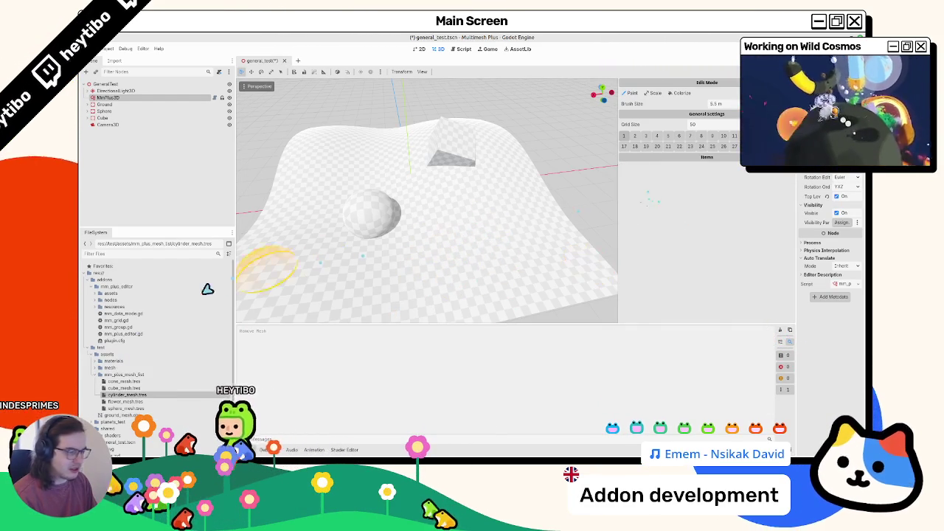
Add flower_mesh.tres and cube_mesh.tres as items and paint them across the terrain centre
click(126, 401)
mouse_move(472, 253)
mouse_down()
mouse_move(428, 249)
mouse_move(435, 254)
mouse_move(350, 233)
mouse_move(386, 236)
mouse_move(394, 270)
mouse_move(508, 217)
mouse_move(466, 295)
mouse_up()
drag(124, 387, 627, 219)
mouse_move(442, 195)
mouse_down()
mouse_move(420, 222)
mouse_move(442, 214)
mouse_move(398, 262)
mouse_up()
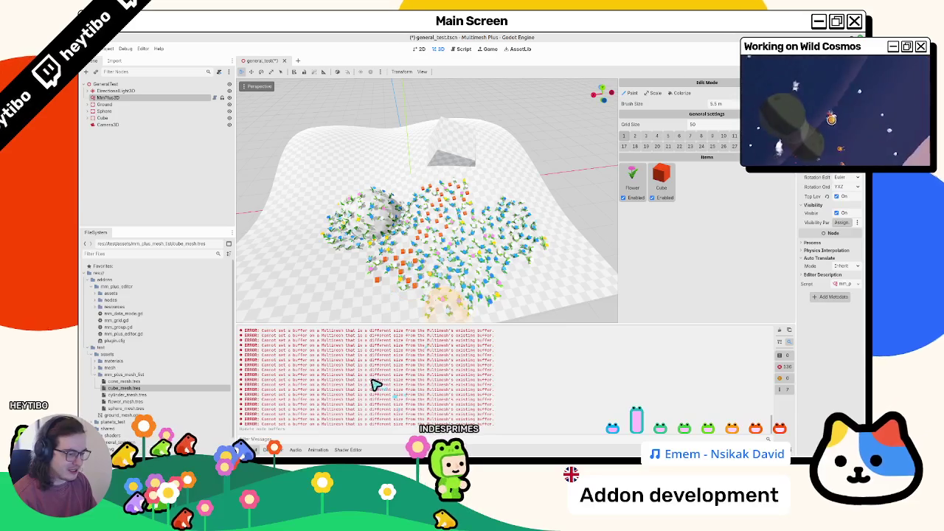
drag(265, 388, 465, 396)
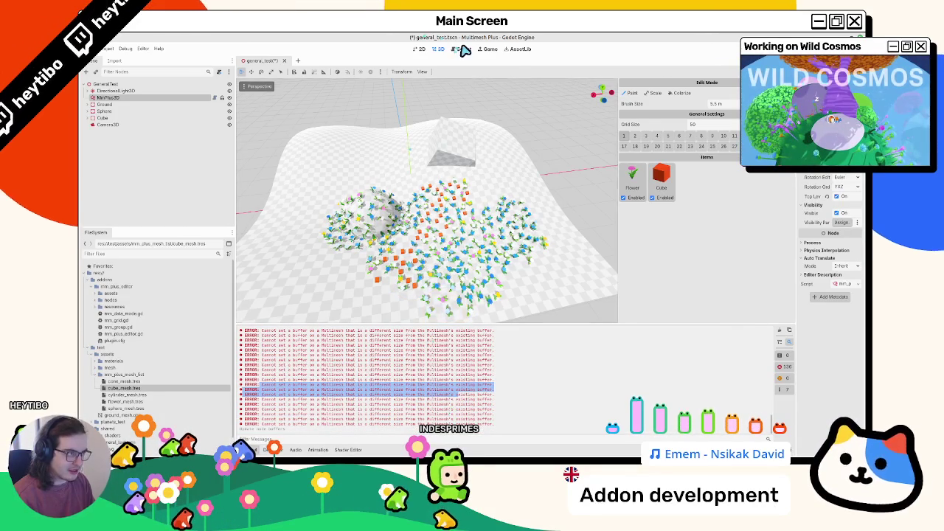
key(ctrl+F3)
scroll(487, 229, down, 15)
scroll(484, 242, down, 12)
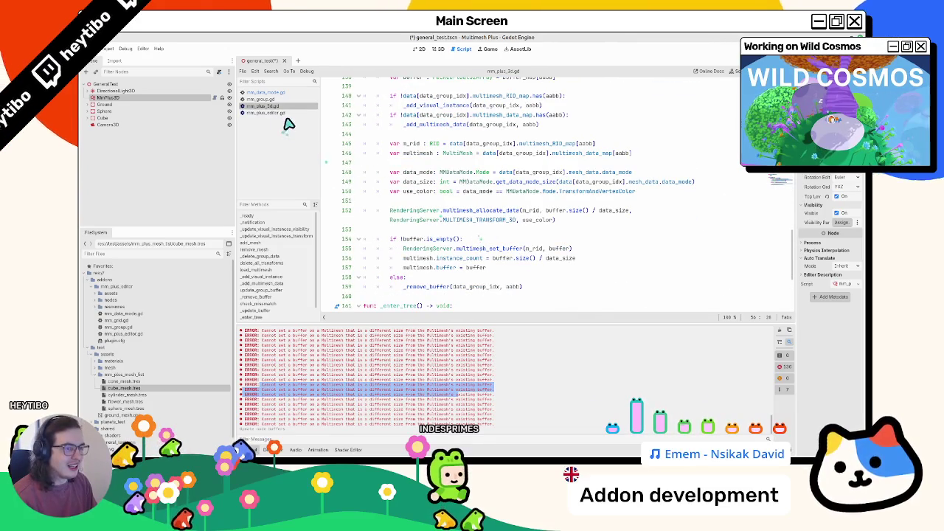
Inspect the buffer allocation code: multimesh, RenderingServer, instance_count, data_size and use_color
click(433, 164)
click(457, 211)
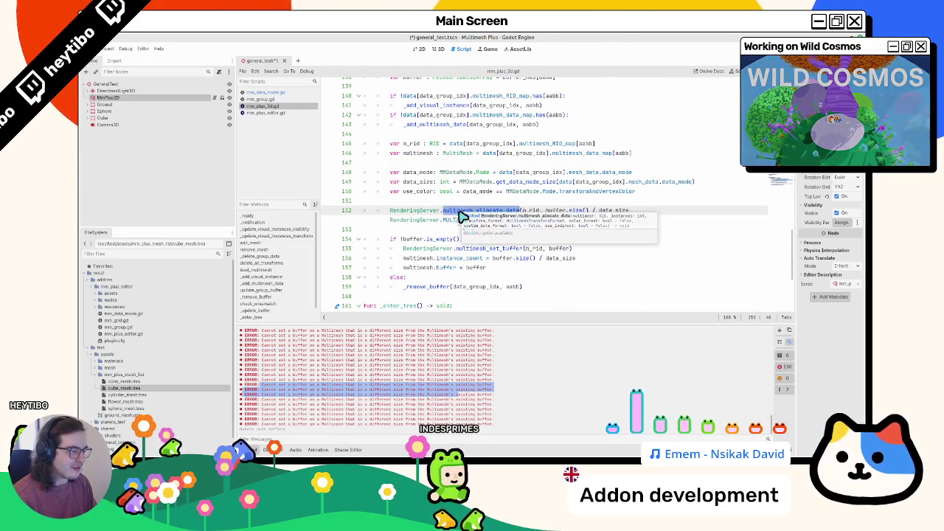
double_click(483, 249)
double_click(446, 250)
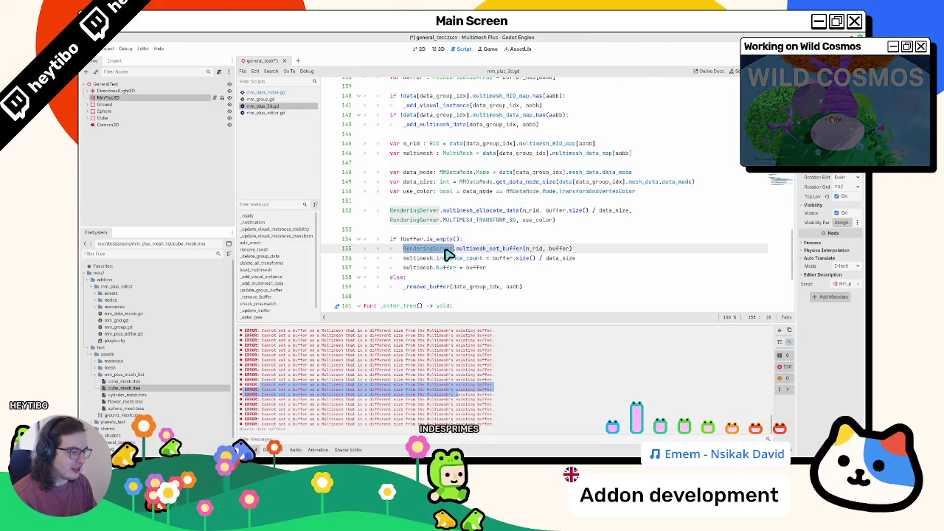
double_click(453, 259)
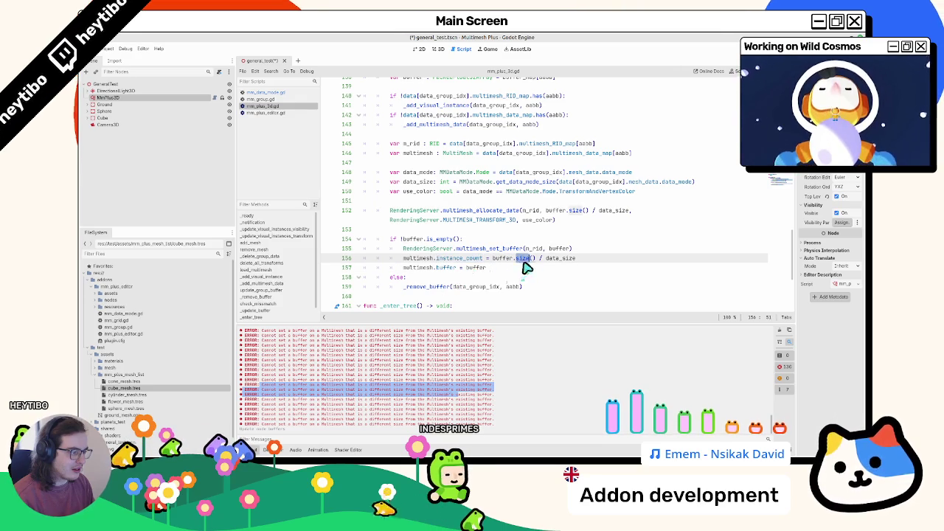
double_click(561, 260)
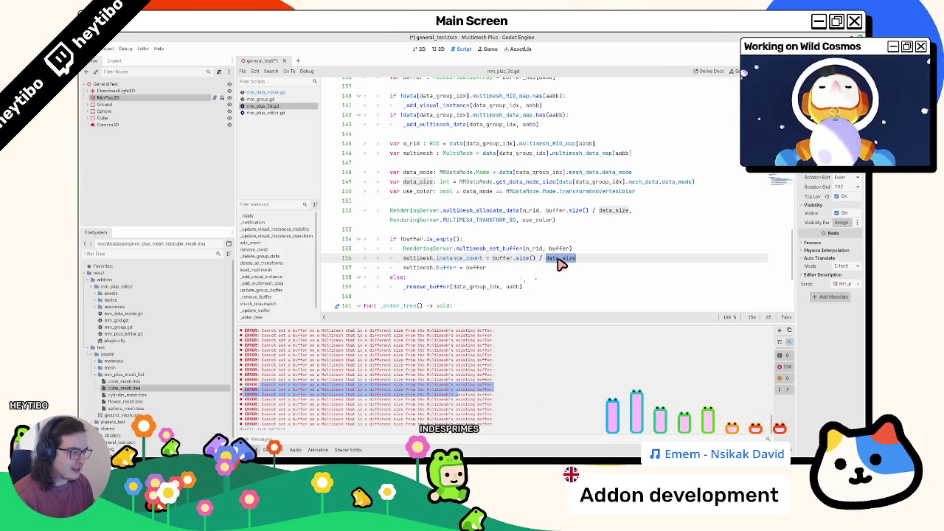
double_click(503, 259)
double_click(450, 258)
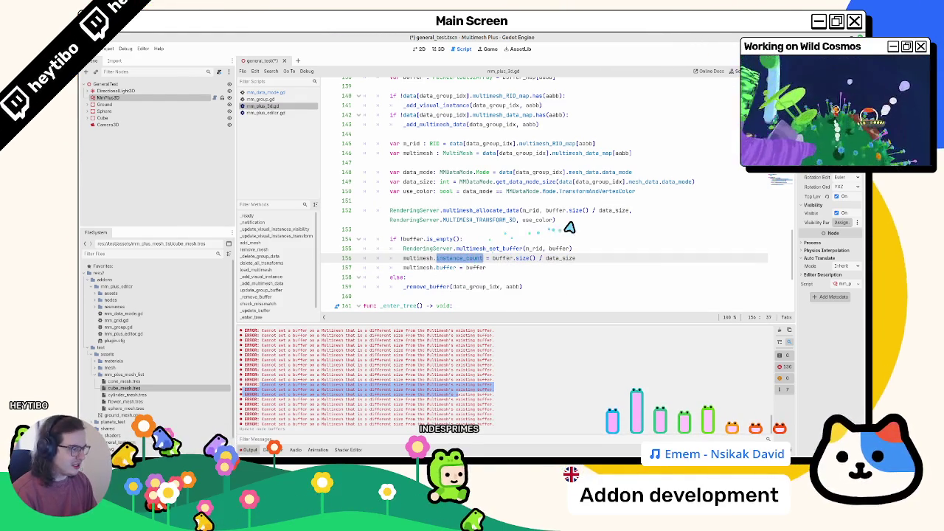
click(599, 211)
double_click(601, 211)
double_click(541, 220)
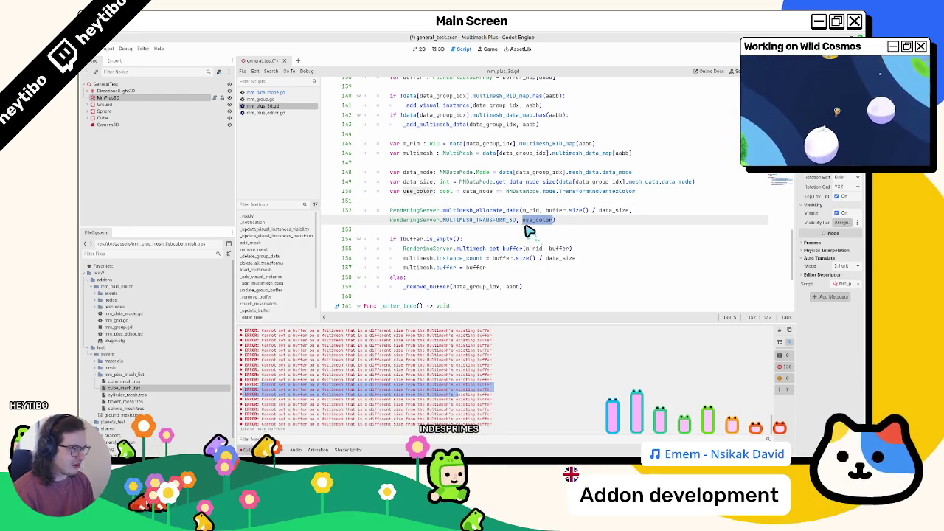
Review MULTIMESH_TRANSFORM_3D, m_rid and the multimesh_set_buffer documentation on line 155
scroll(525, 233, up, 2)
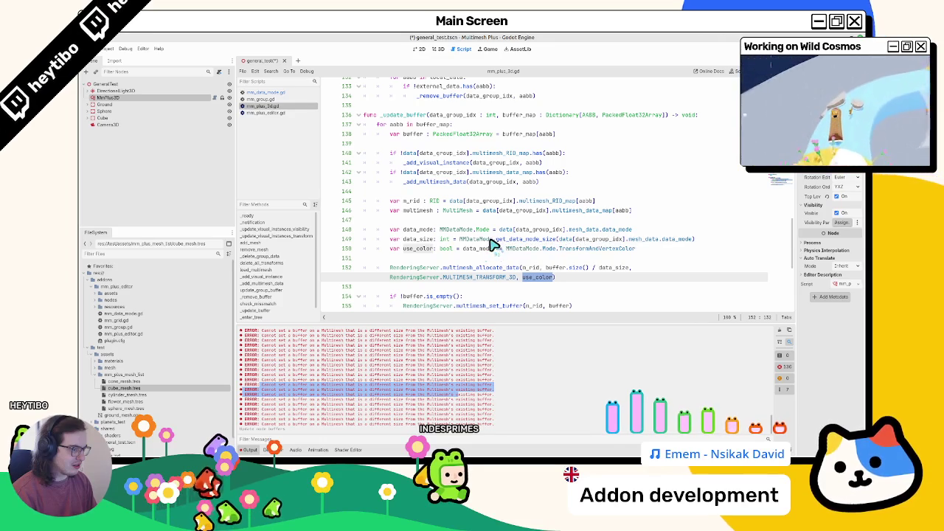
scroll(452, 245, down, 1)
double_click(473, 249)
double_click(536, 239)
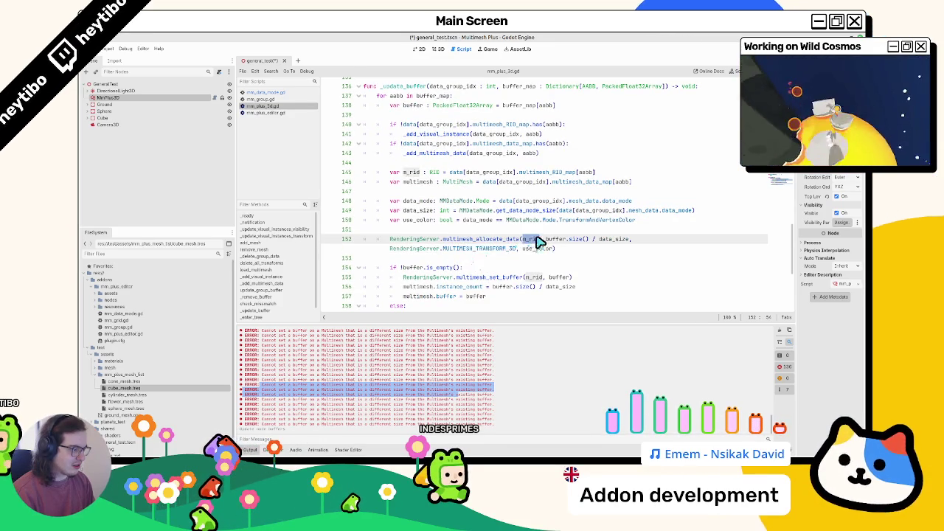
drag(236, 217, 136, 217)
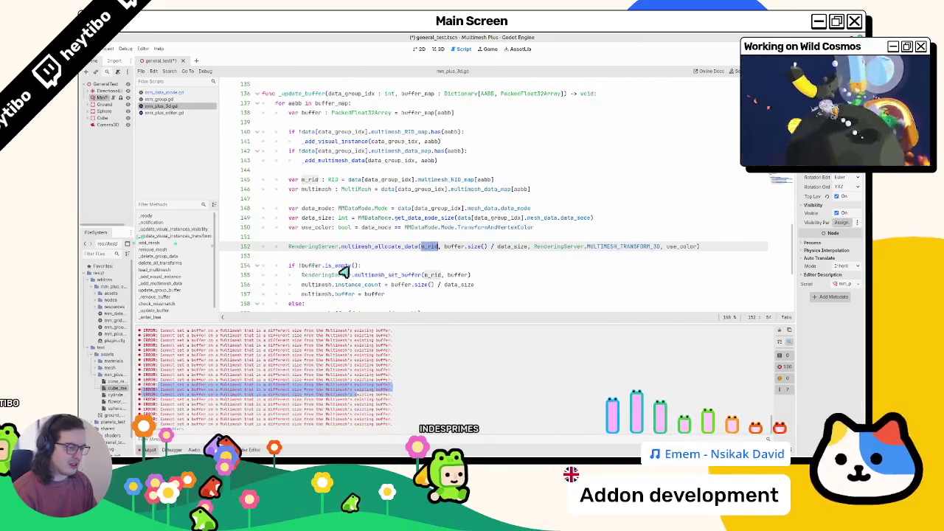
scroll(340, 269, down, 1)
click(395, 247)
double_click(393, 249)
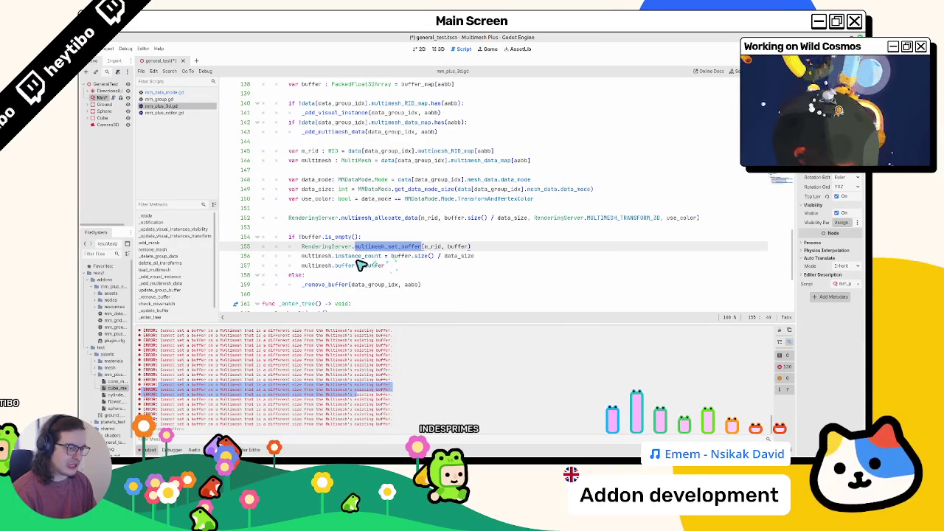
drag(302, 285, 450, 287)
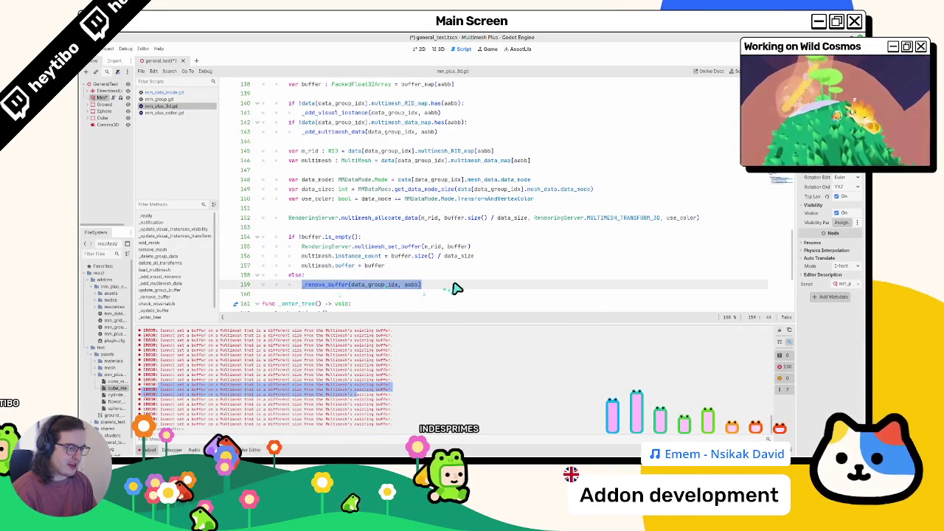
scroll(451, 289, down, 5)
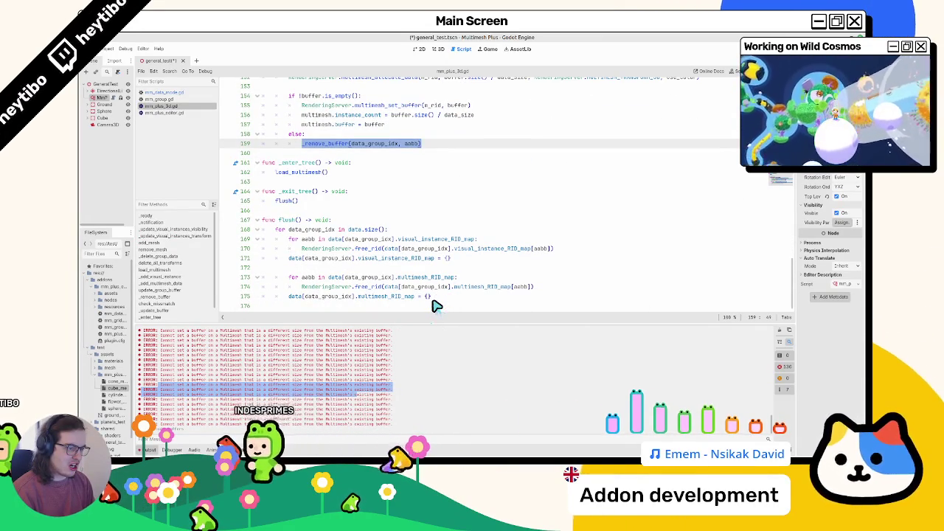
scroll(435, 306, up, 8)
scroll(435, 305, up, 5)
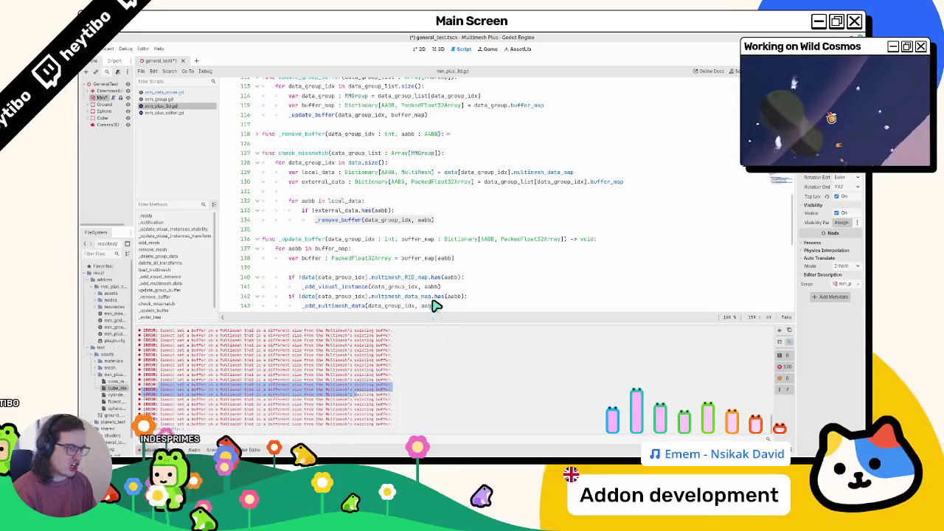
Unfold _remove_buffer, remove_mesh, _delete_group_data, _notification and _update_visual_instances_transform
click(257, 135)
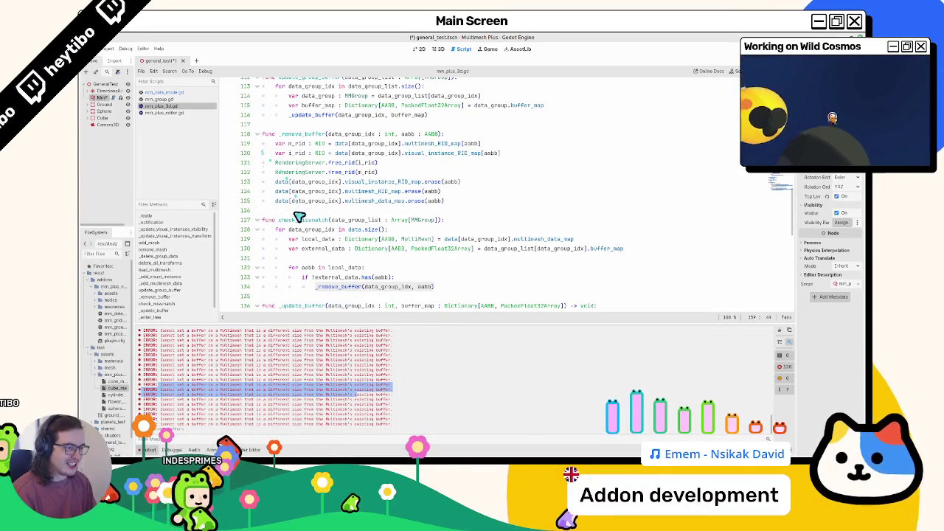
scroll(290, 233, up, 7)
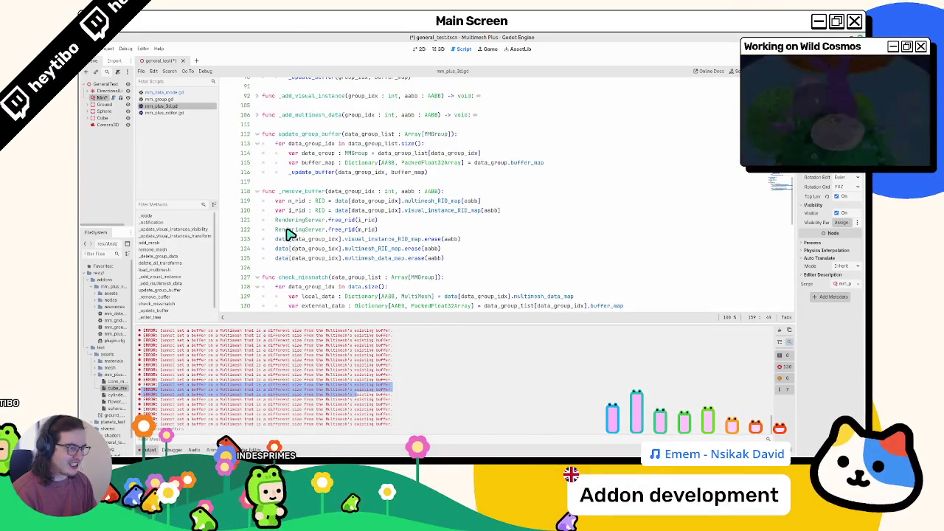
scroll(290, 234, up, 3)
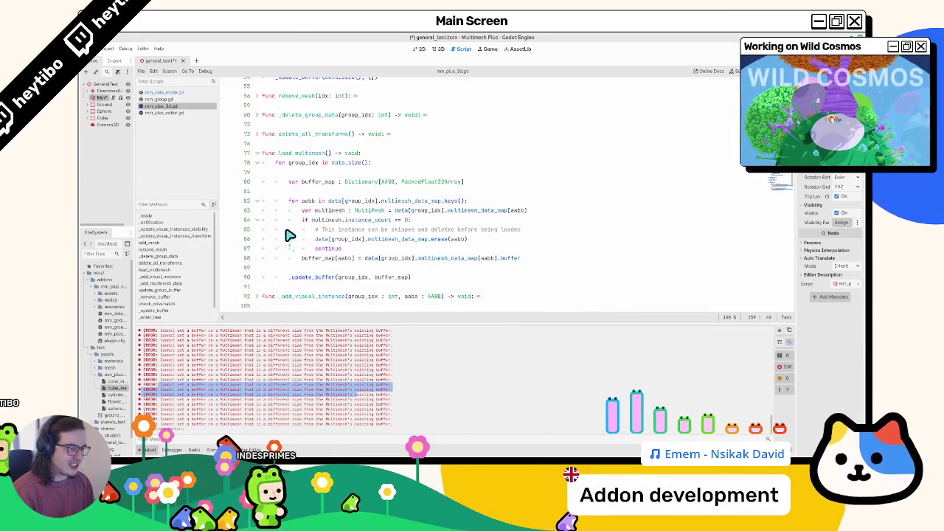
scroll(290, 234, up, 3)
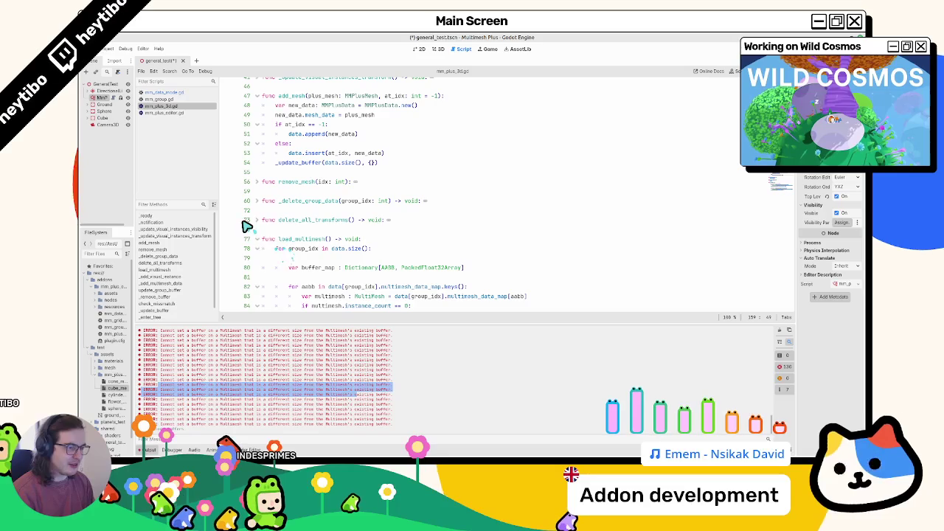
click(257, 201)
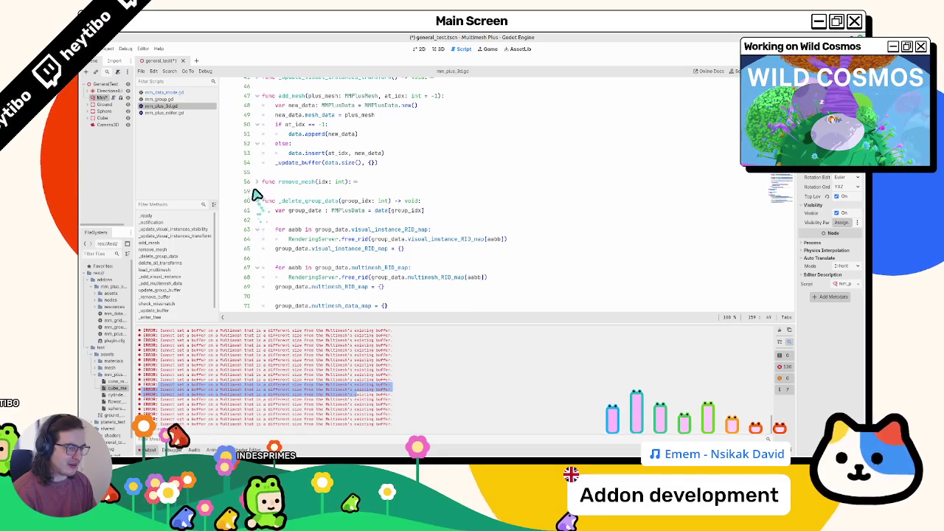
click(257, 181)
scroll(274, 191, up, 4)
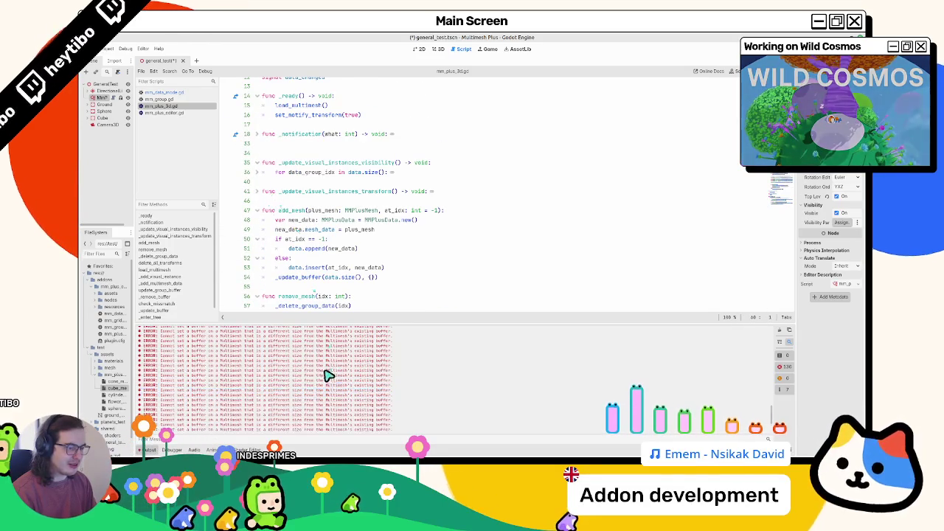
scroll(333, 391, up, 3)
scroll(346, 230, up, 2)
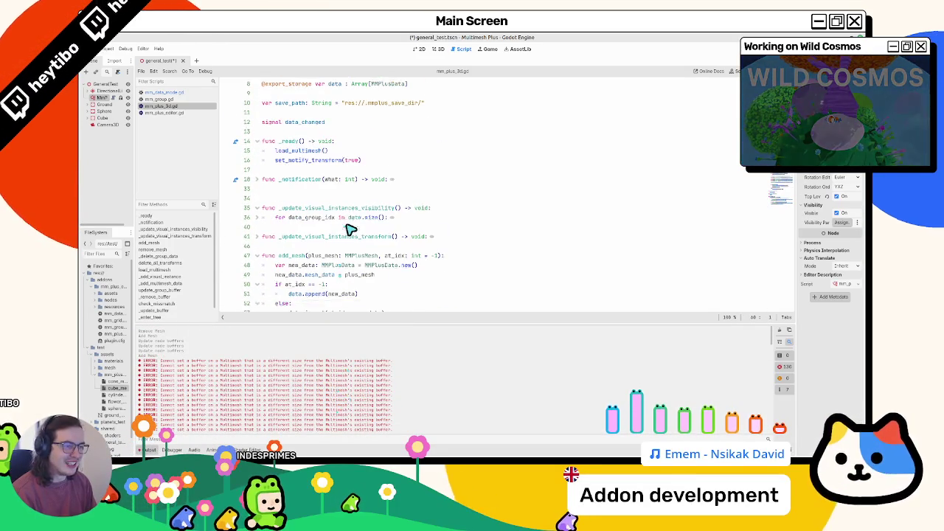
click(257, 191)
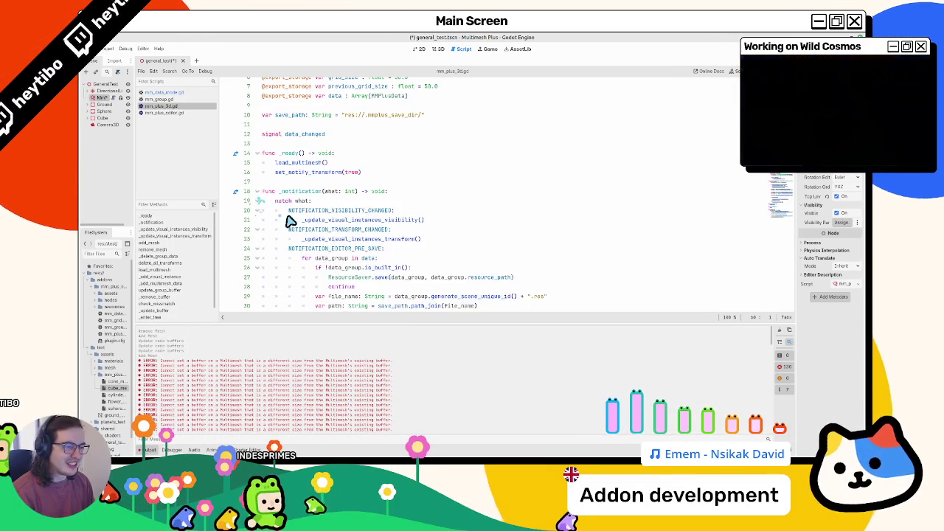
scroll(324, 208, down, 7)
click(257, 182)
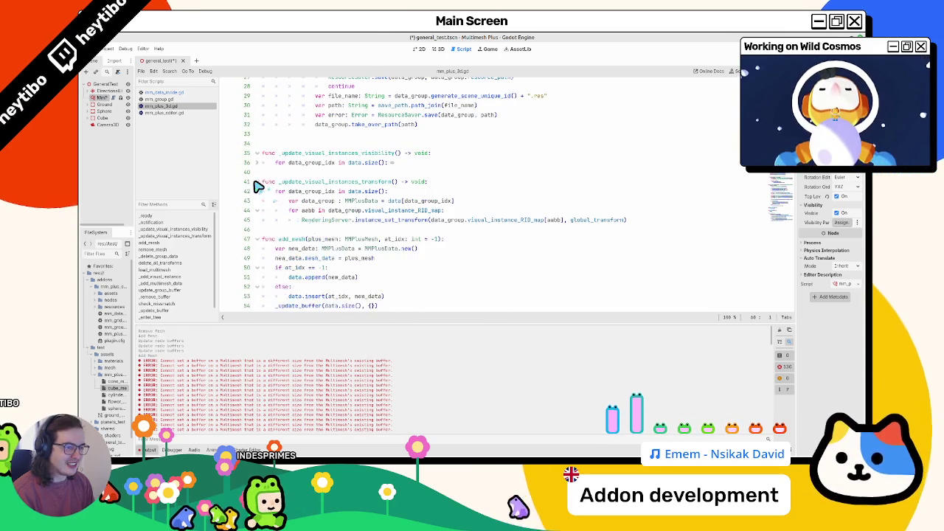
Select global_transform on line 45 and search the script for get_mode_size
mouse_move(570, 220)
mouse_down()
mouse_move(585, 228)
mouse_move(427, 231)
mouse_up()
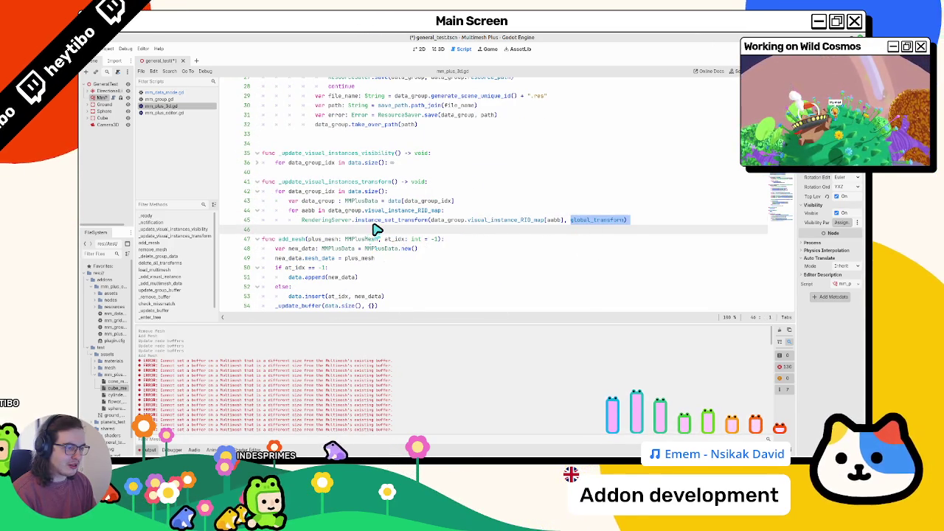
scroll(383, 273, down, 10)
scroll(385, 276, down, 20)
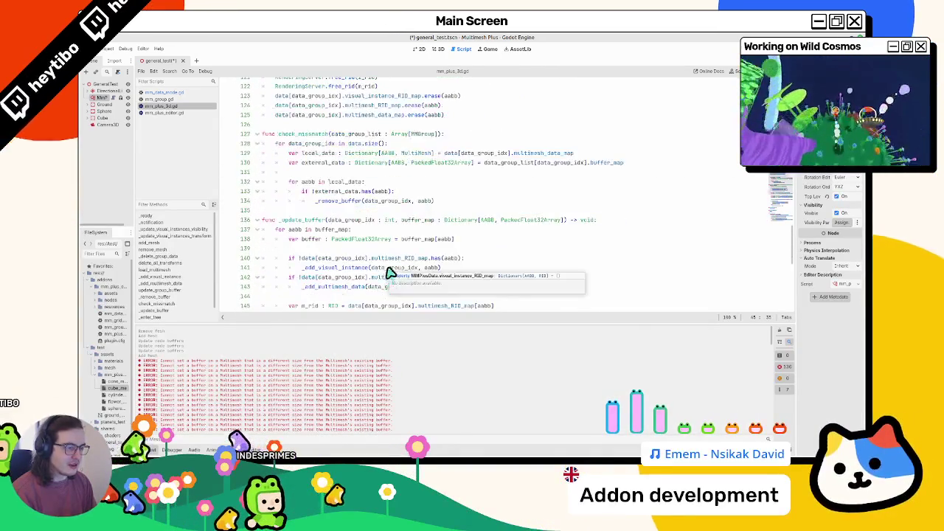
double_click(415, 263)
key(ctrl+f)
scroll(419, 263, down, 5)
key(Escape)
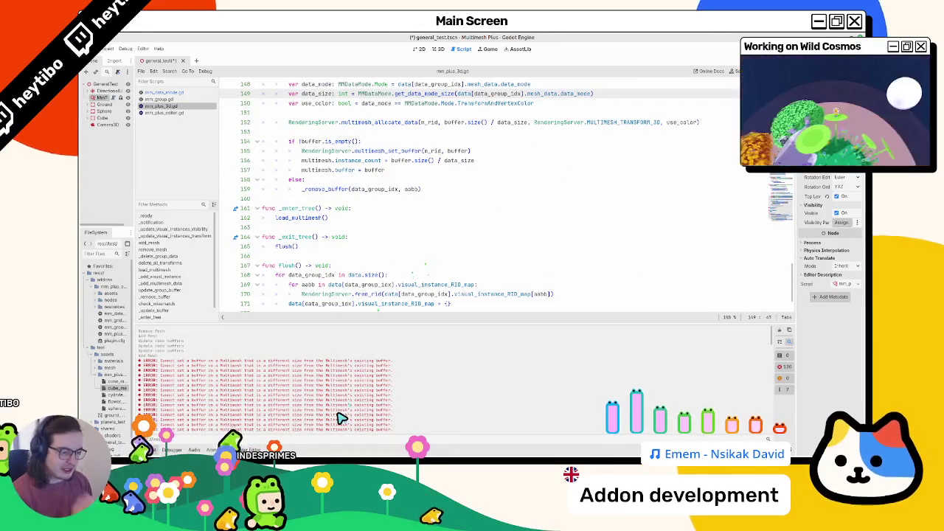
Comment out 'multimesh.buffer = buffer' on line 157 and clear the Output log
scroll(350, 285, down, 2)
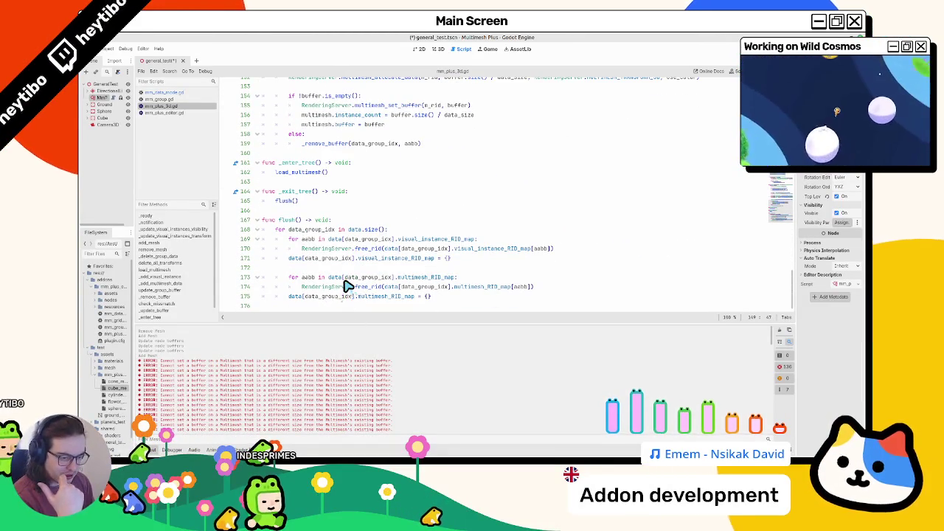
scroll(347, 286, up, 3)
double_click(325, 211)
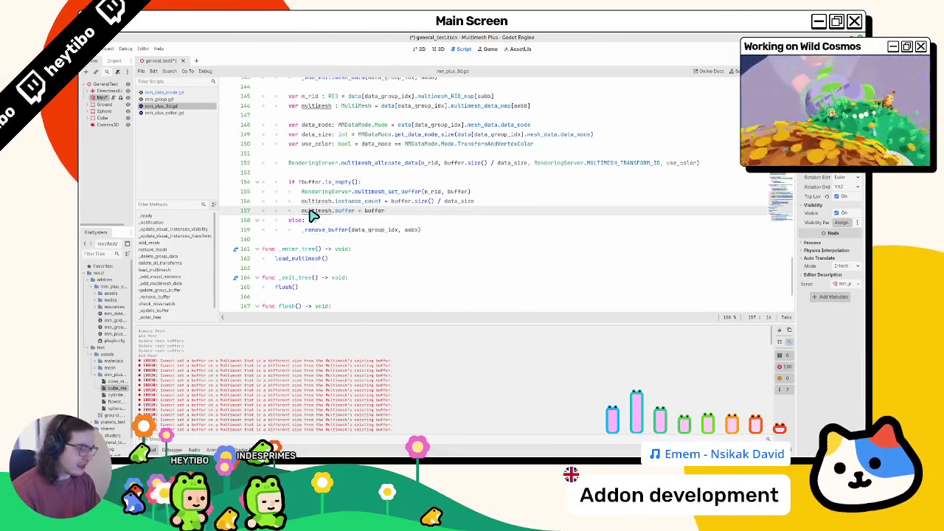
key(ctrl+k)
click(783, 332)
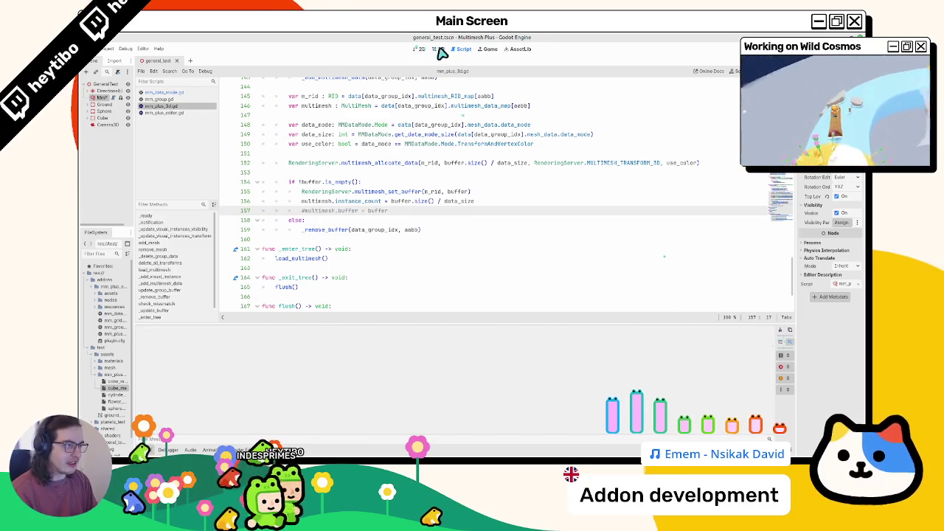
Paint flowers and cubes across the upper terrain and erase them from the lower terrain
click(439, 50)
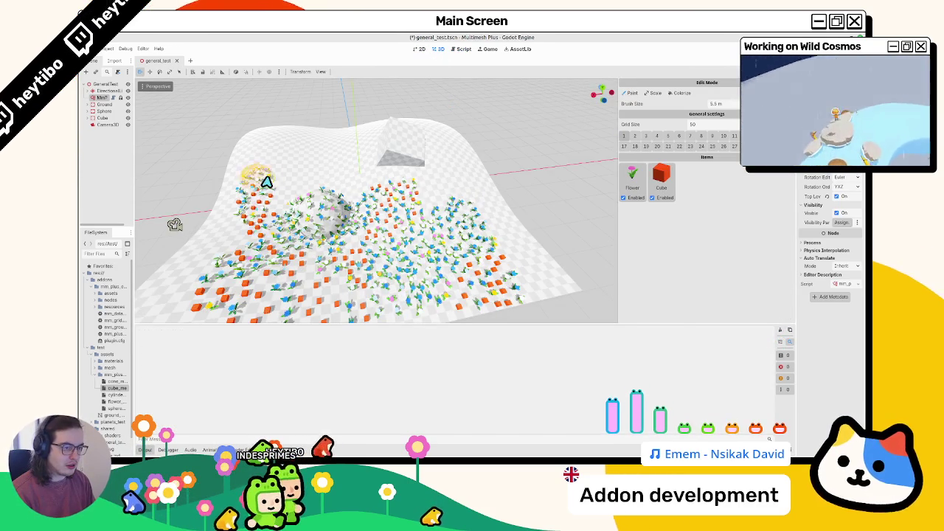
mouse_move(343, 148)
mouse_down()
mouse_move(302, 141)
mouse_move(430, 201)
mouse_move(478, 194)
mouse_move(460, 213)
mouse_move(419, 211)
mouse_move(448, 223)
mouse_move(450, 305)
mouse_move(221, 295)
mouse_move(330, 288)
mouse_move(456, 249)
mouse_up()
mouse_move(368, 301)
mouse_down()
mouse_move(311, 299)
mouse_move(365, 265)
mouse_up()
click(322, 215)
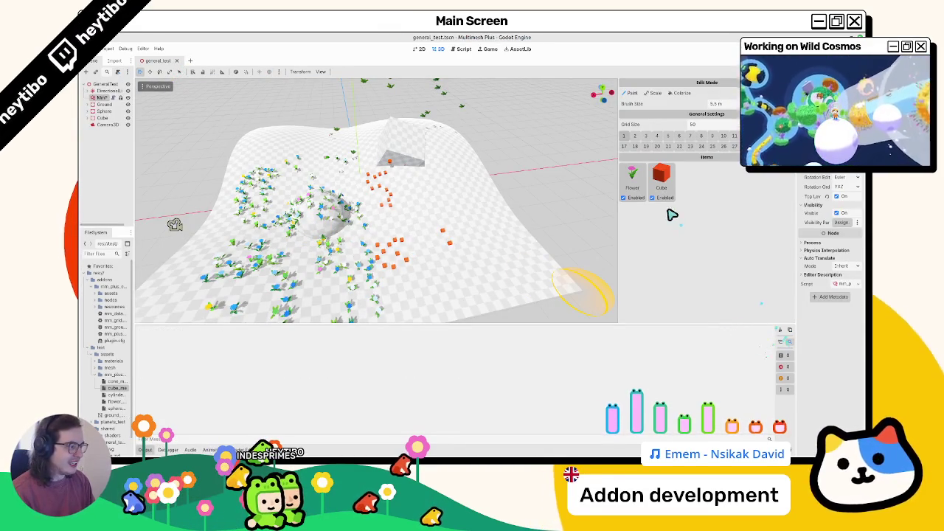
Remove the Cube and Flower items, re-add both meshes, paint beside the sphere, and save
right_click(672, 186)
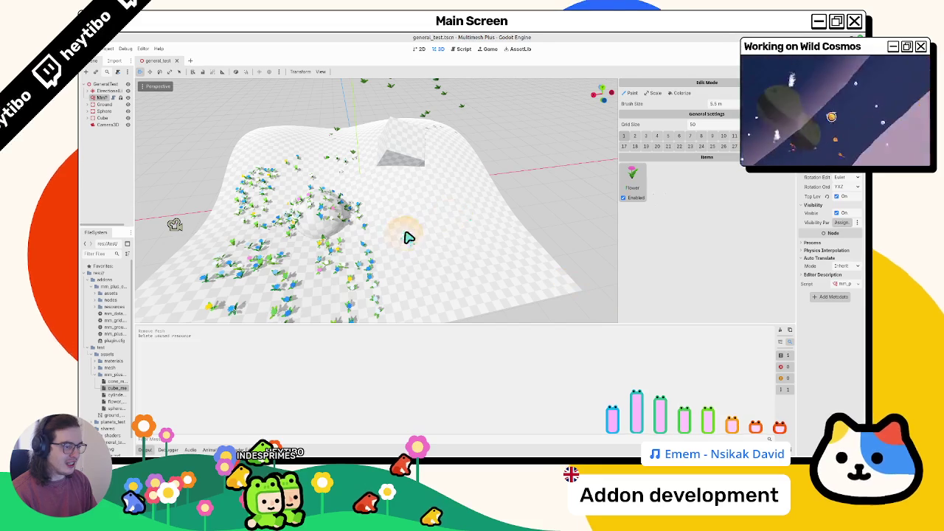
scroll(390, 260, down, 3)
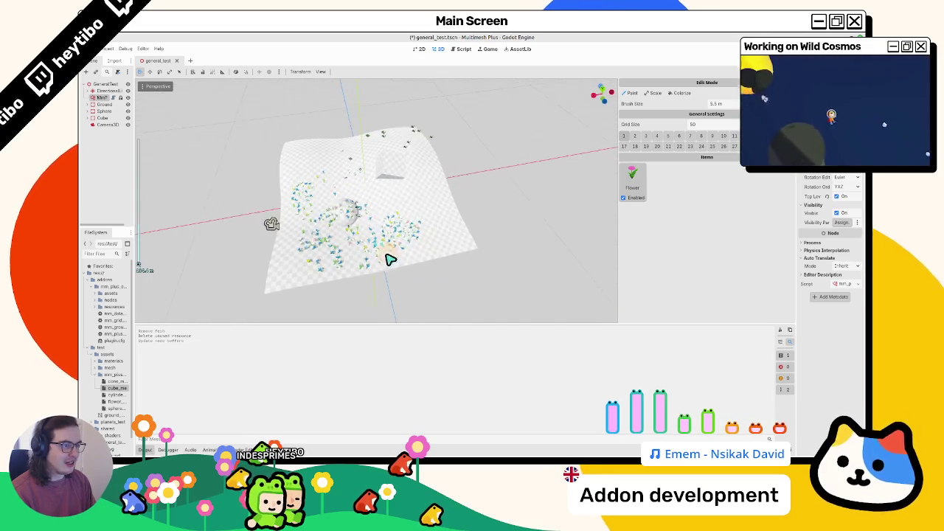
right_click(635, 188)
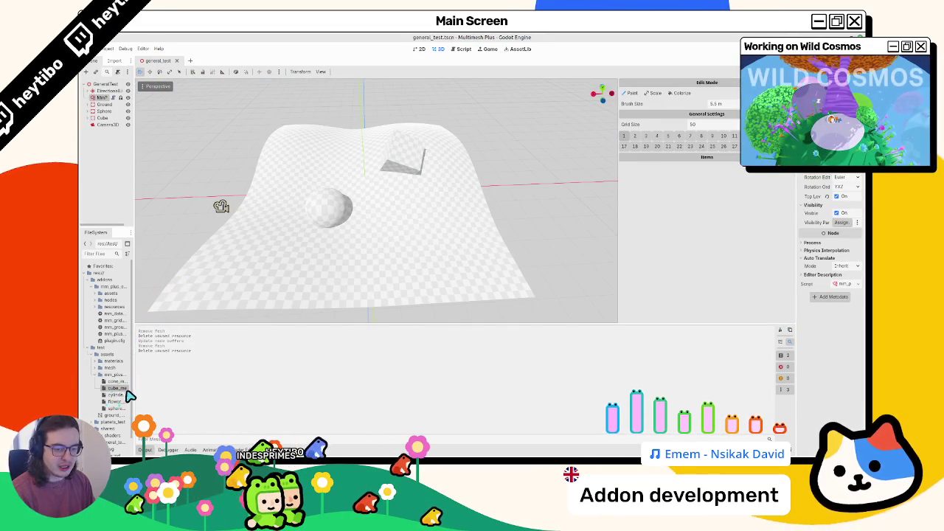
mouse_move(133, 393)
mouse_down()
mouse_move(193, 393)
mouse_move(345, 362)
mouse_move(733, 219)
mouse_up()
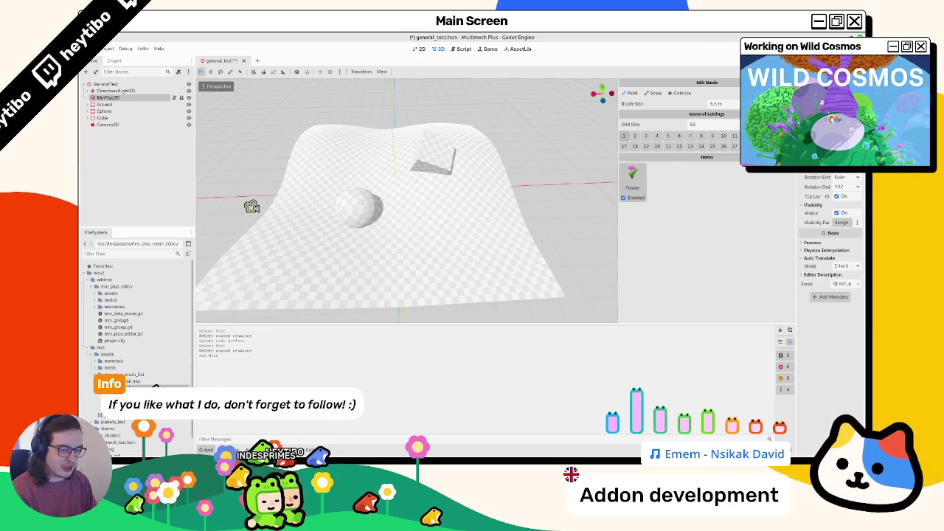
drag(125, 391, 714, 263)
mouse_move(409, 247)
mouse_down()
mouse_move(436, 225)
mouse_move(417, 270)
mouse_move(431, 185)
mouse_up()
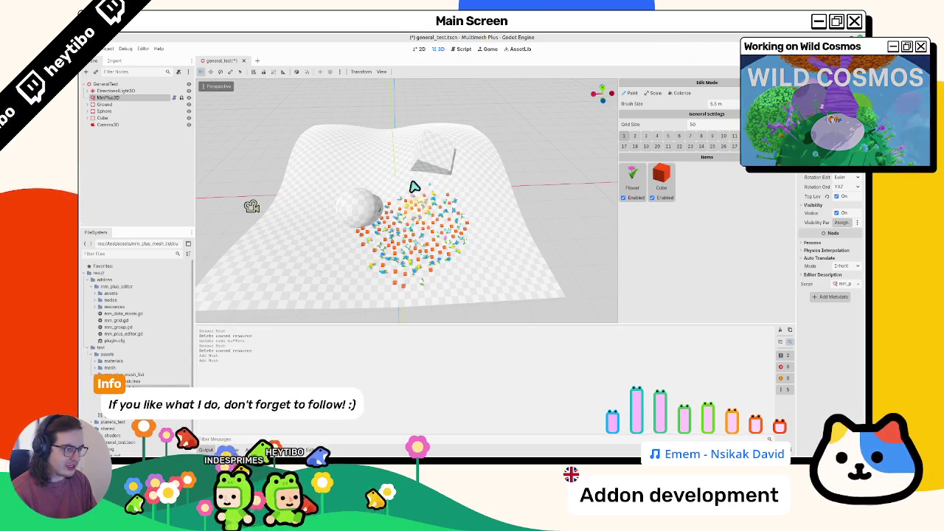
key(ctrl+s)
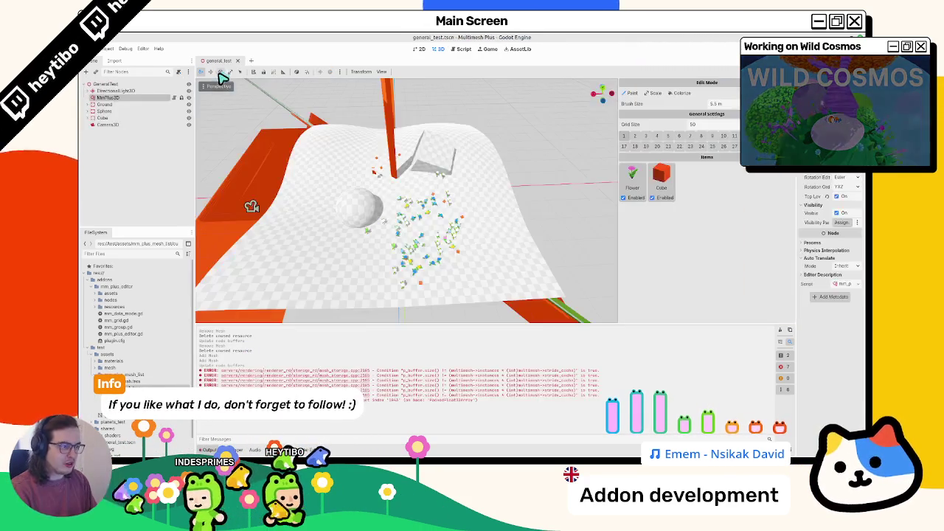
Paint more flowers and cubes, clear the log, save, and uncomment line 157
drag(446, 225, 417, 227)
click(780, 330)
key(ctrl+s)
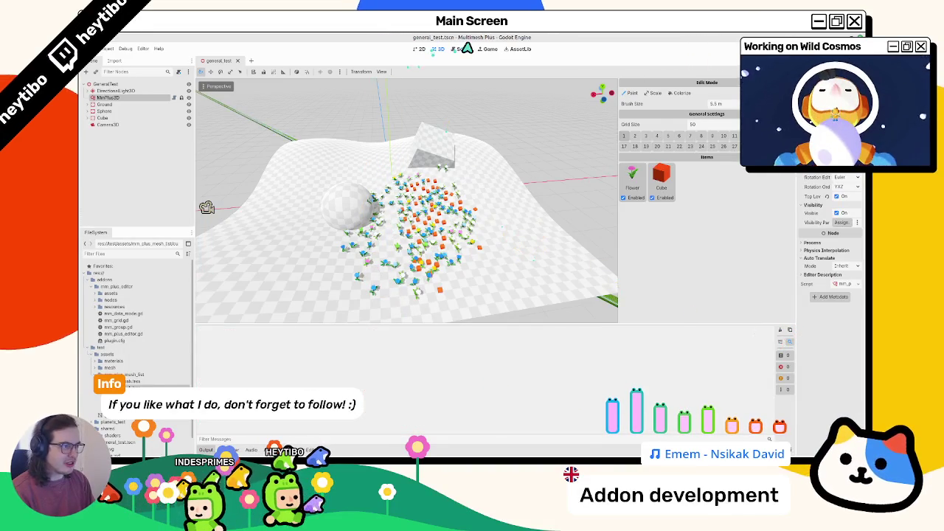
click(468, 50)
key(ctrl+k)
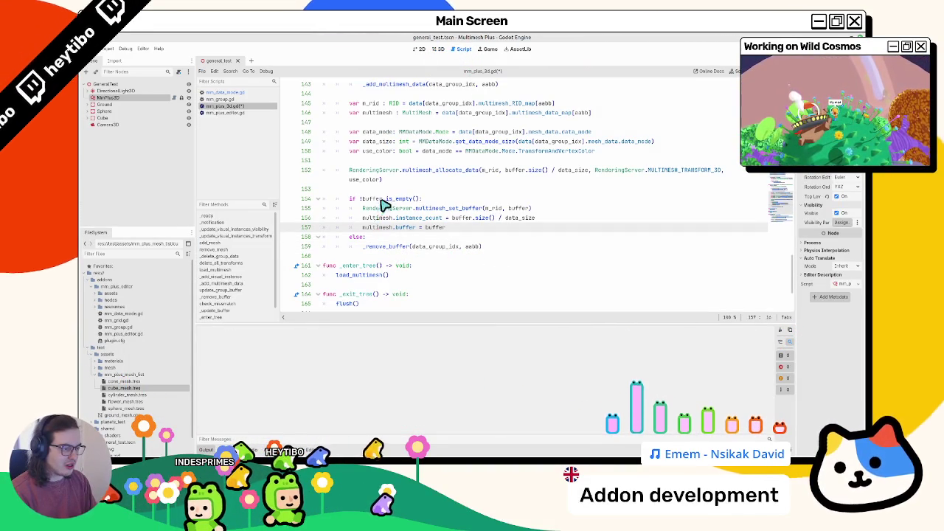
Save mm_plus_3d.gd and read the multimesh_allocate_data and multimesh_set_buffer docs
key(ctrl+s)
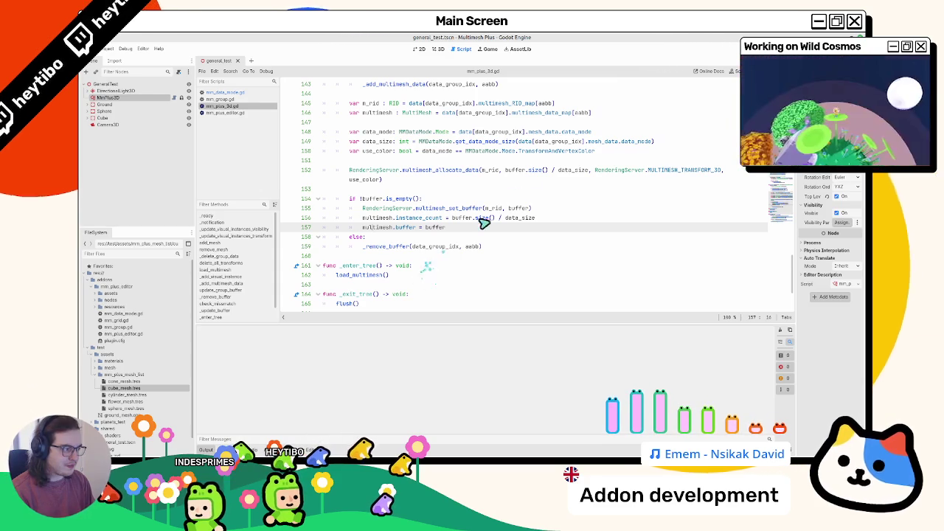
double_click(446, 170)
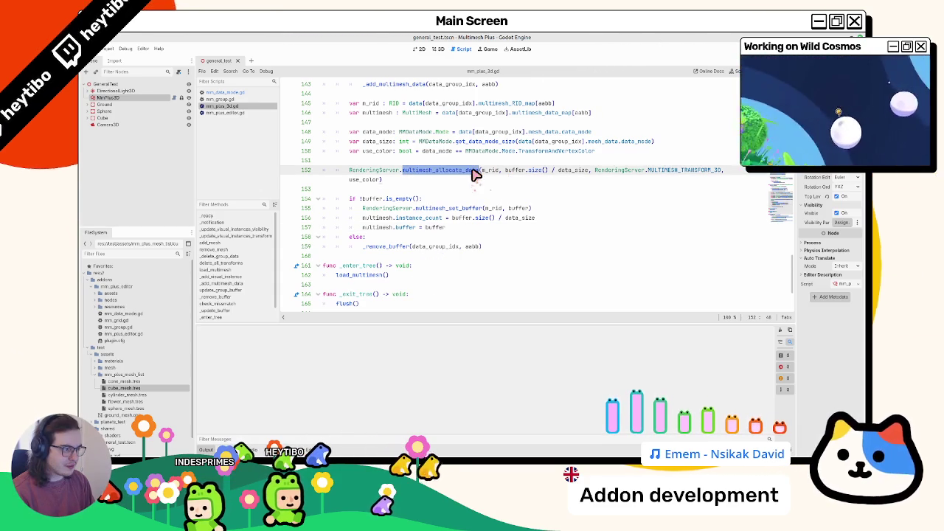
double_click(447, 209)
double_click(520, 210)
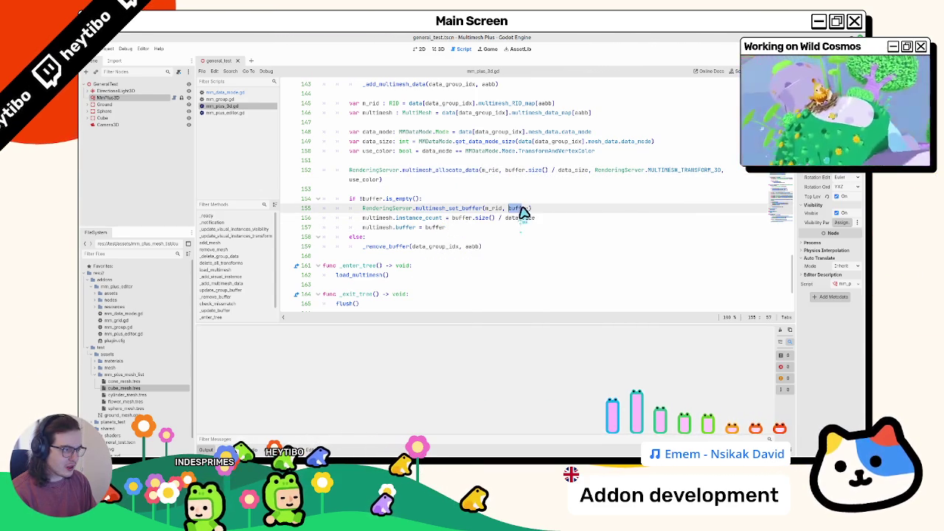
Highlight every use of data_mode and data_size, then bring up the terminal
scroll(524, 211, up, 3)
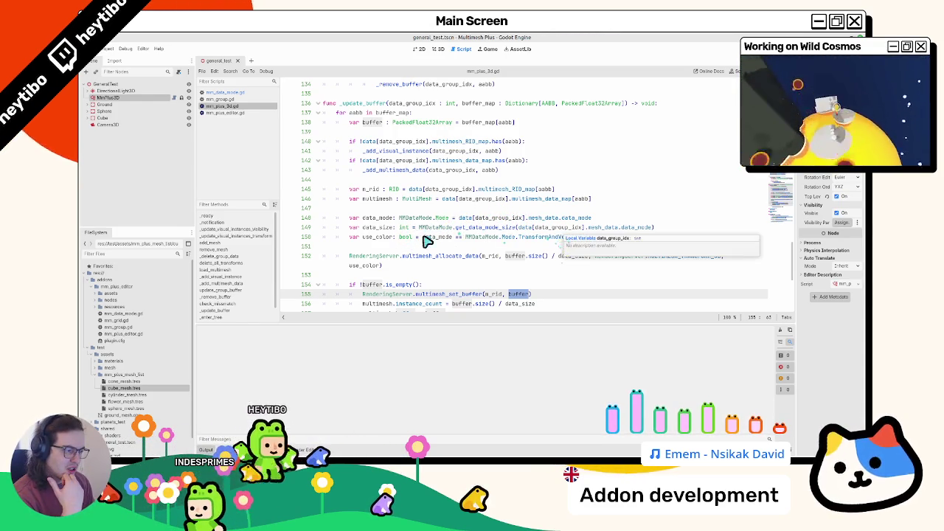
double_click(437, 236)
scroll(444, 240, down, 2)
double_click(542, 249)
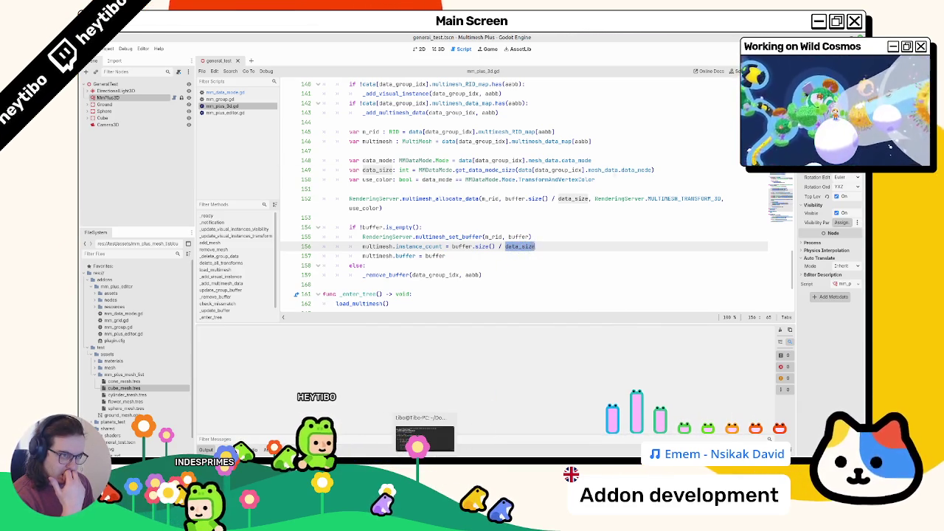
click(402, 448)
View the git diff of addons/mm_plus_editor/nodes/mm_plus_3d.gd in a widened terminal, then return to Godot
key(q)
text(git diff addons/mm_plus_editor/nodes/)
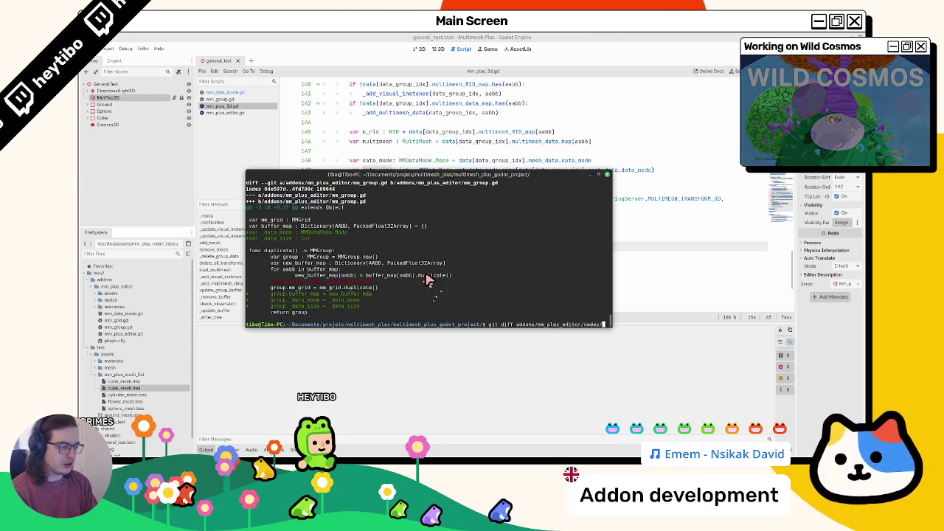
key(Return)
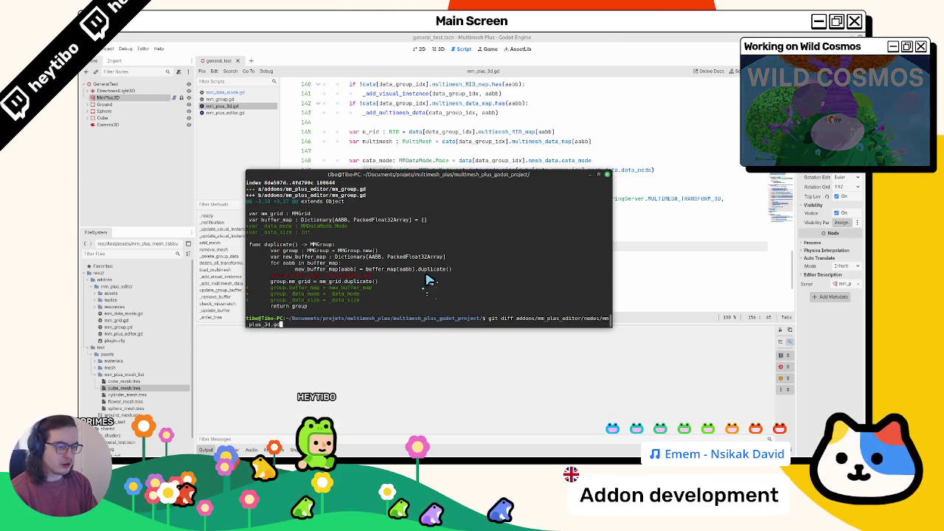
key(Down)
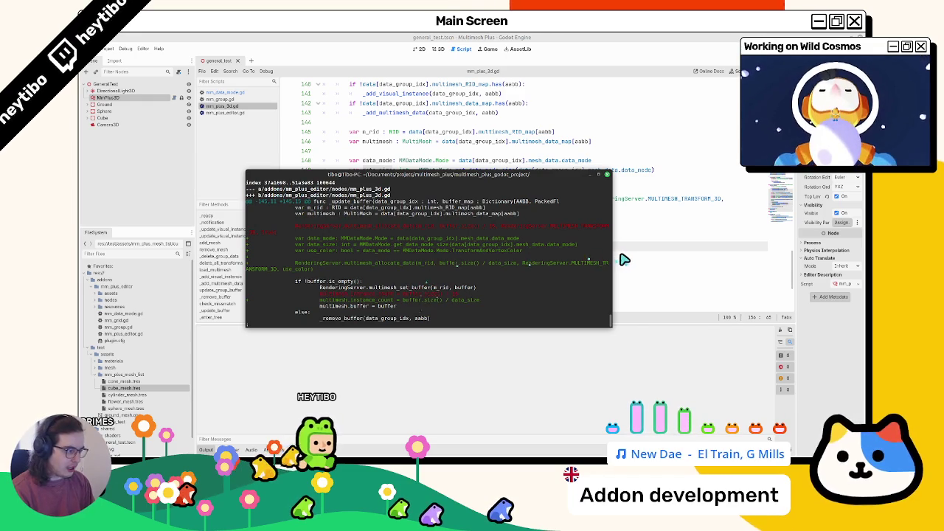
drag(617, 257, 707, 265)
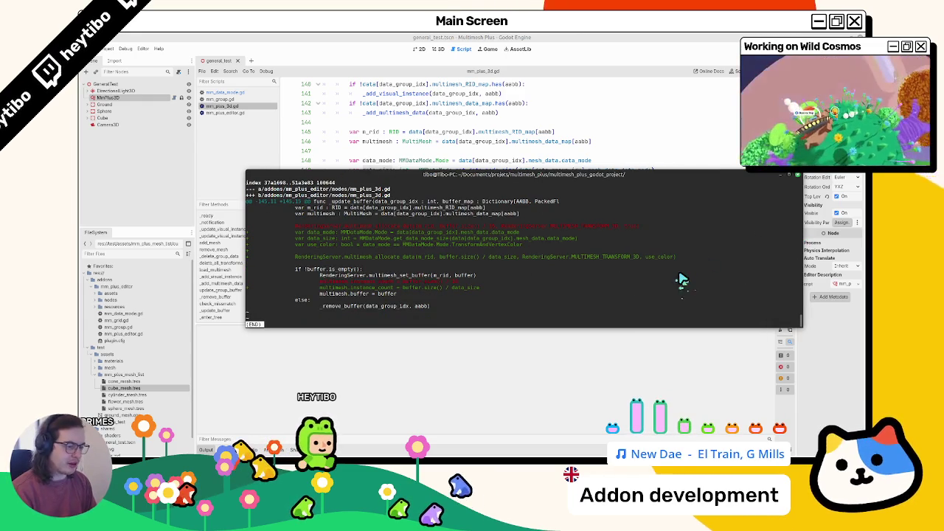
key(Up)
key(q)
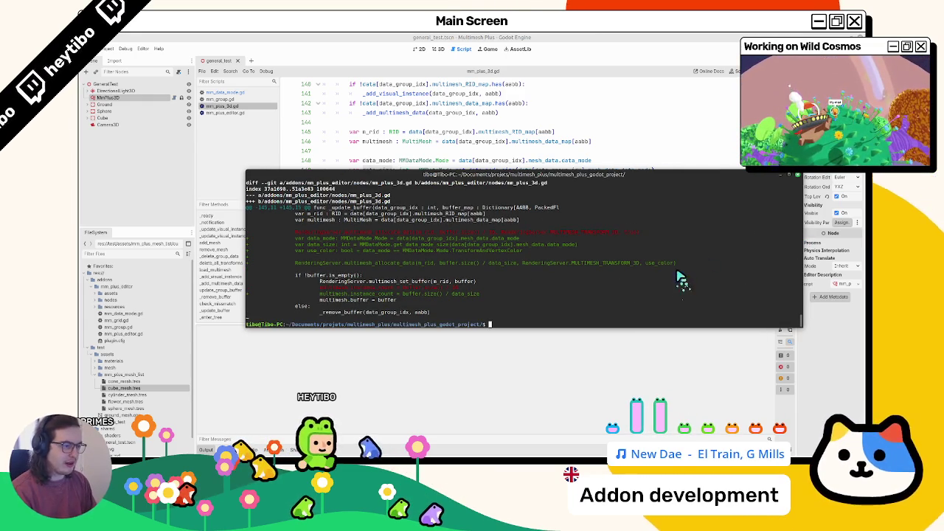
click(467, 151)
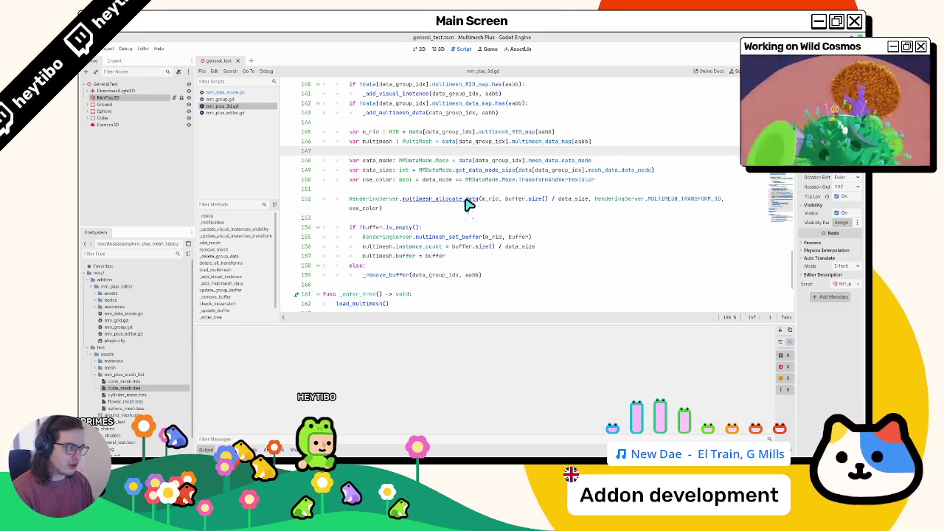
click(378, 211)
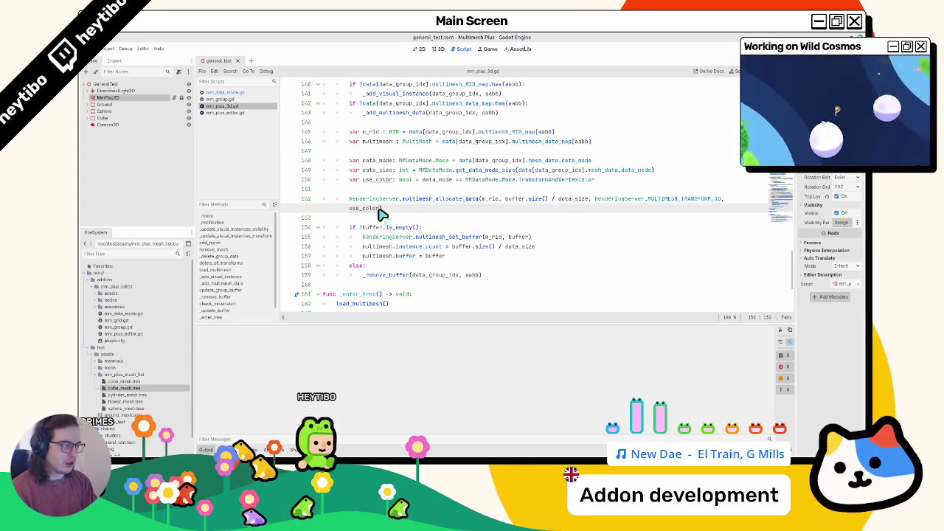
Append ', false' to the multimesh_allocate_data call on line 152
text(,)
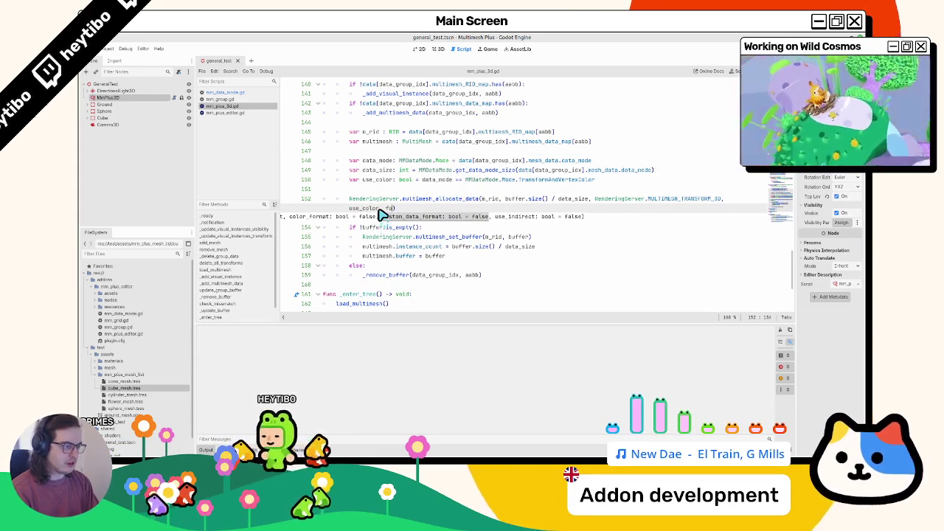
key(BackSpace)
key(BackSpace)
key(BackSpace)
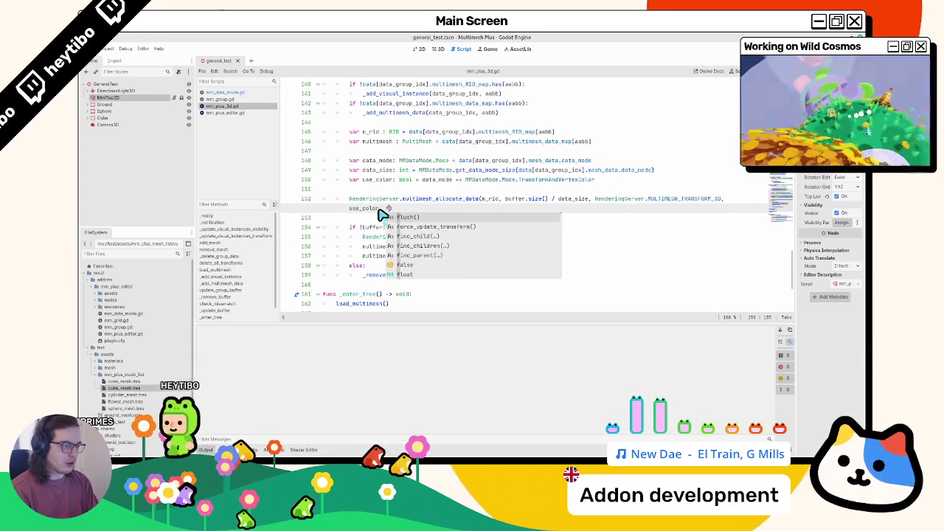
text(alse)
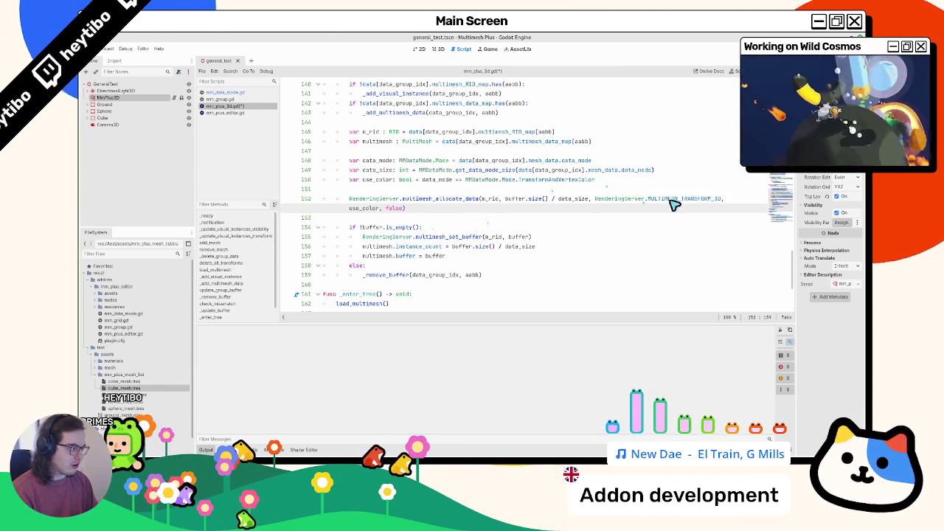
Check the MULTIMESH_TRANSFORM constants docs and replace use_color with false
drag(647, 198, 617, 208)
drag(721, 199, 596, 200)
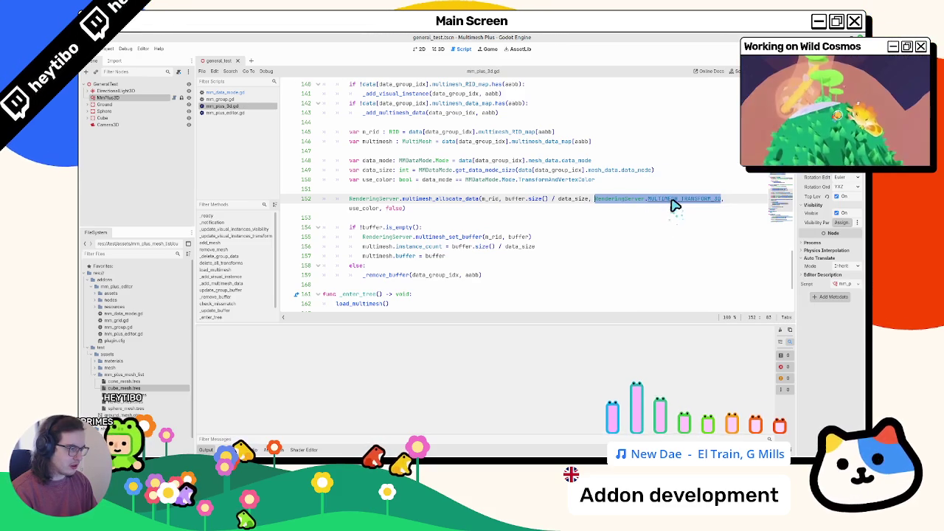
ctrl+click(673, 201)
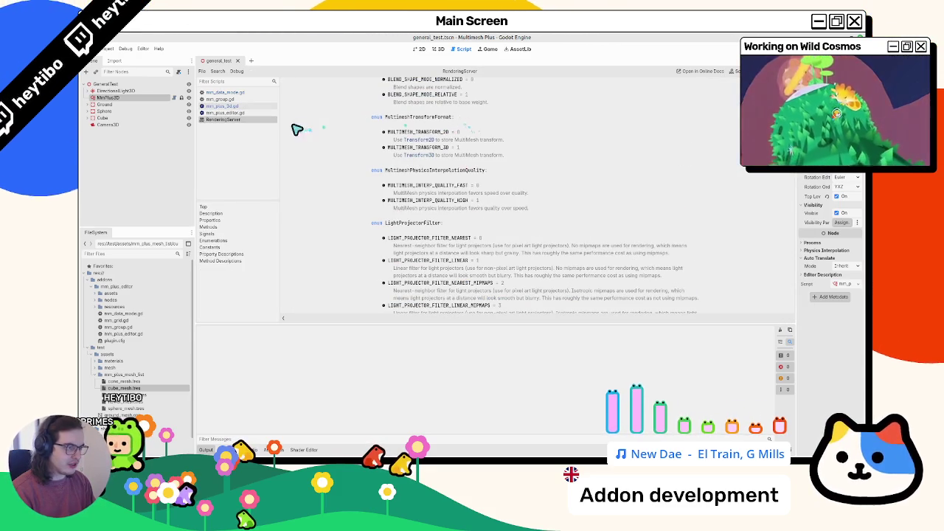
key(ctrl+w)
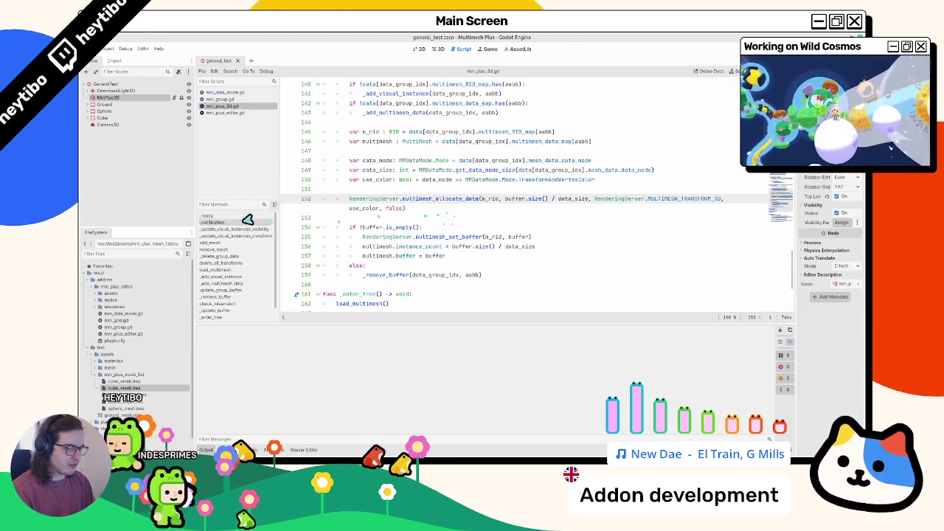
drag(140, 213, 133, 213)
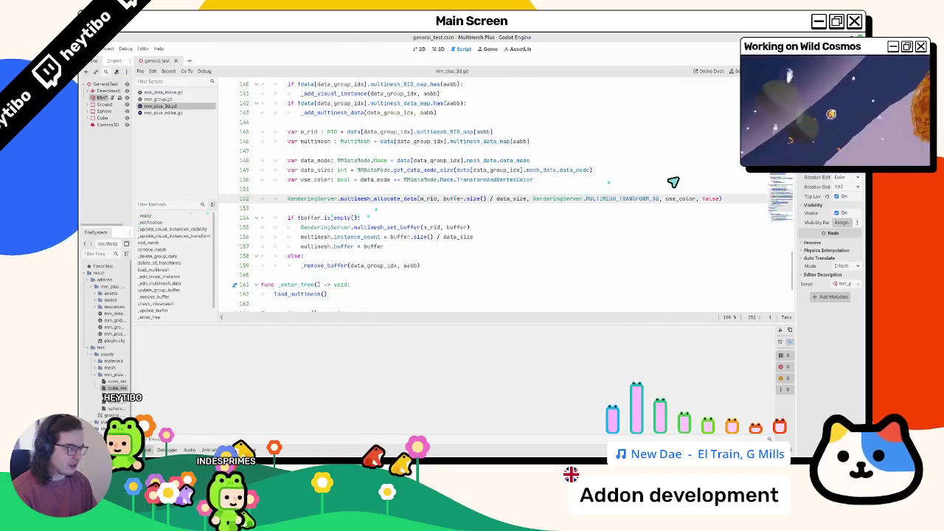
double_click(677, 199)
text(false)
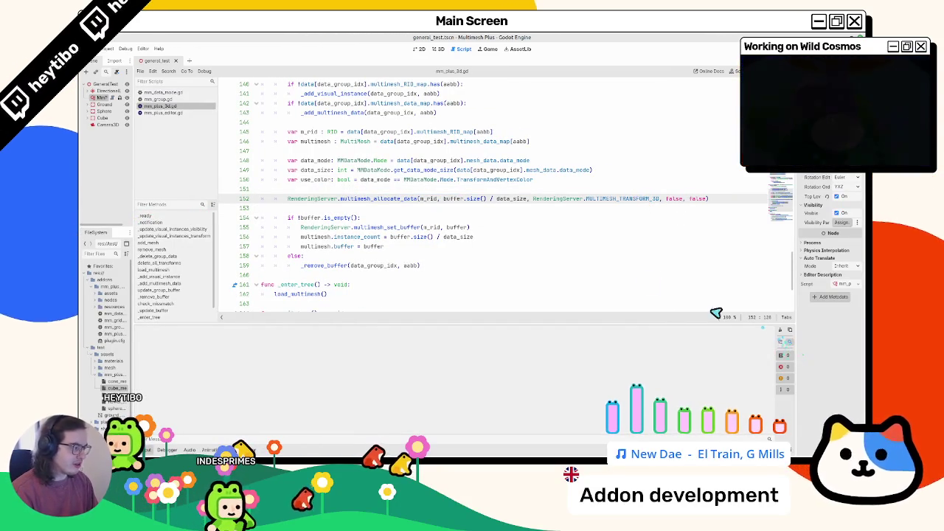
click(437, 49)
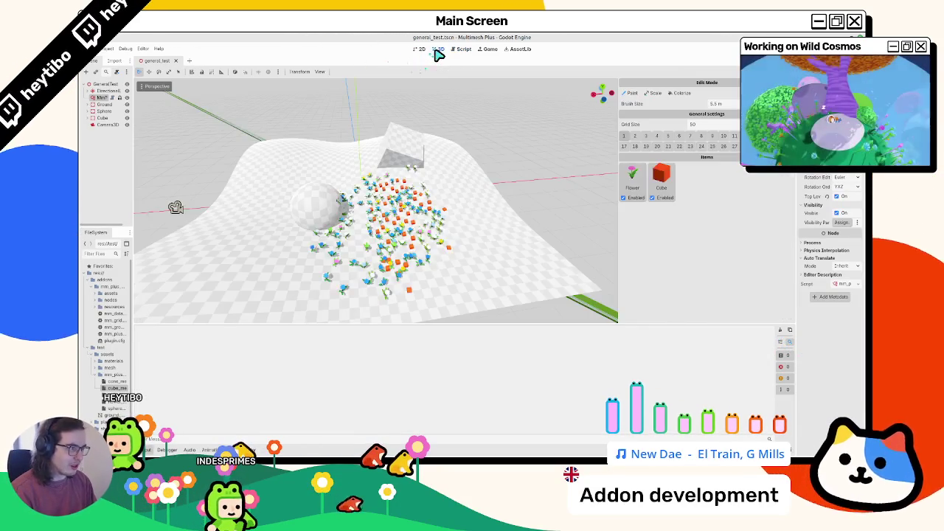
Remove the Flower and Cube items, try painting cubes, delete them again, and save
click(635, 193)
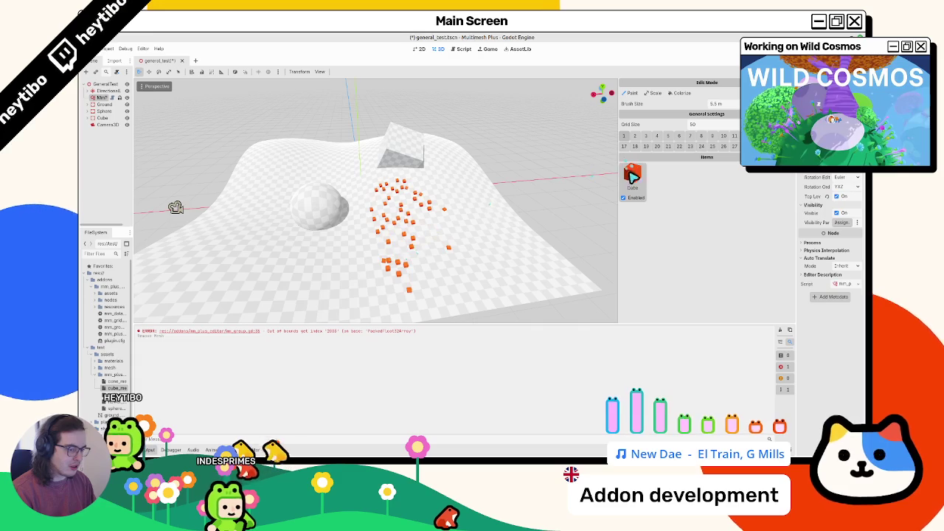
click(650, 190)
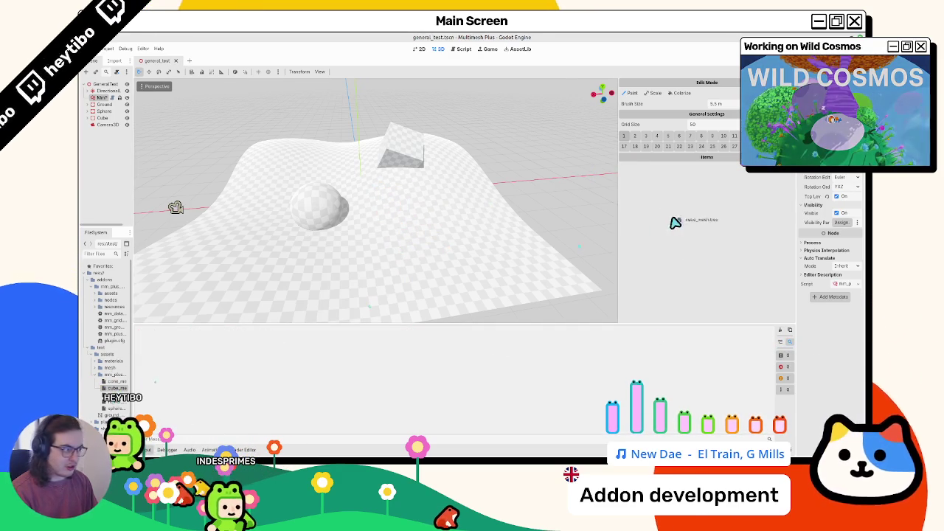
drag(675, 223, 633, 177)
mouse_move(457, 243)
mouse_down()
mouse_move(489, 270)
mouse_move(449, 253)
mouse_move(320, 274)
mouse_move(394, 257)
mouse_move(400, 246)
mouse_move(375, 310)
mouse_move(389, 304)
mouse_up()
click(641, 187)
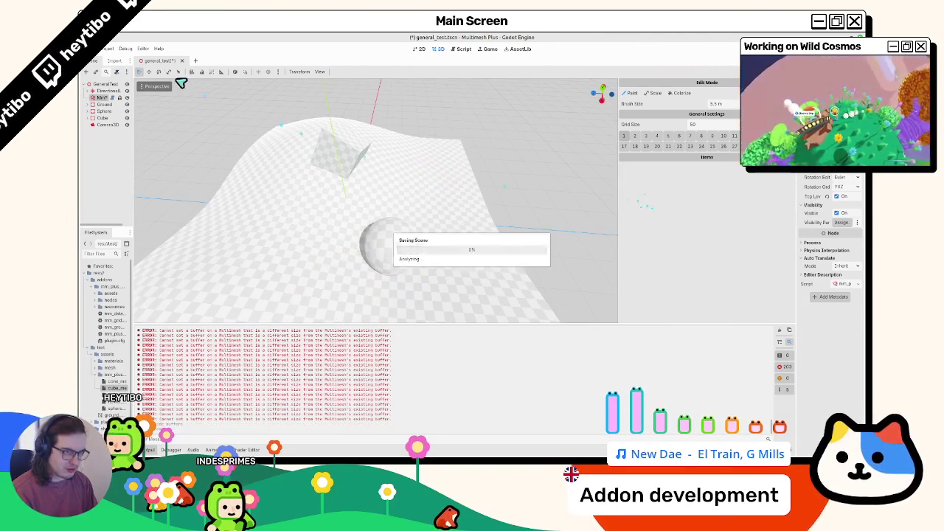
key(ctrl+s)
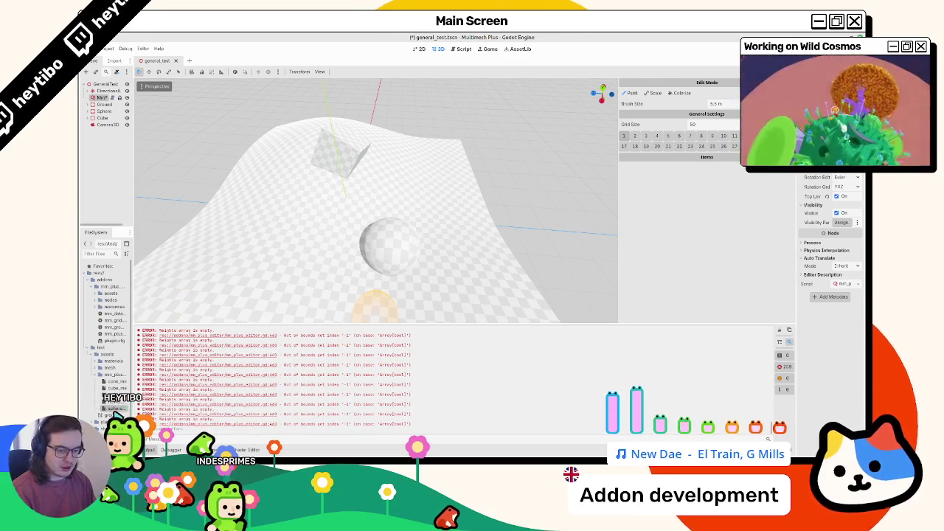
Add a Sphere item, paint blue spheres across the terrain, add a Flower item, and return to the script
drag(737, 203, 664, 185)
mouse_move(413, 236)
mouse_down()
mouse_move(432, 264)
mouse_move(295, 277)
mouse_up()
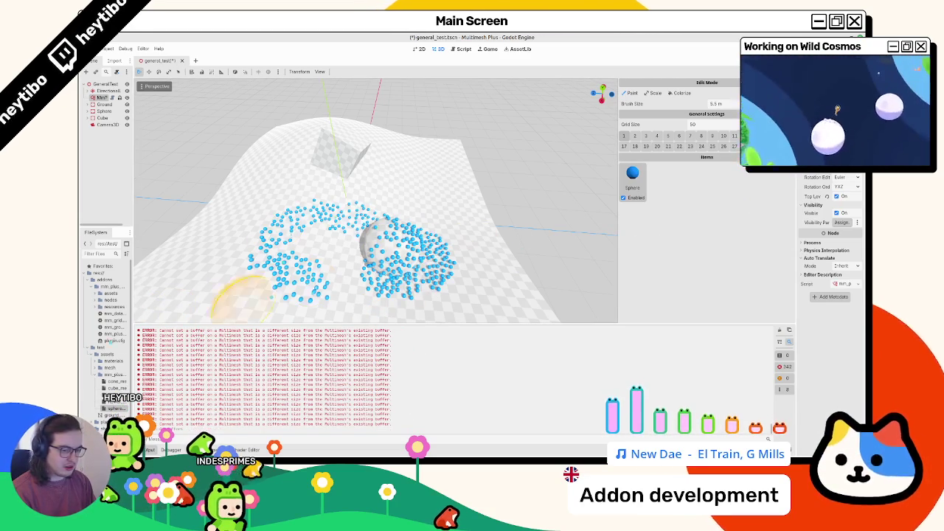
mouse_move(108, 404)
mouse_down()
mouse_move(638, 236)
mouse_move(660, 177)
mouse_up()
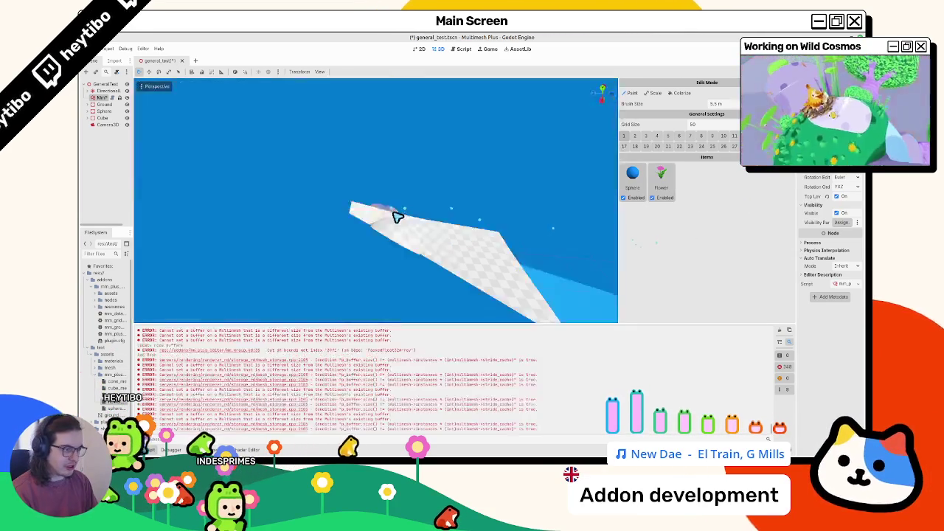
click(462, 49)
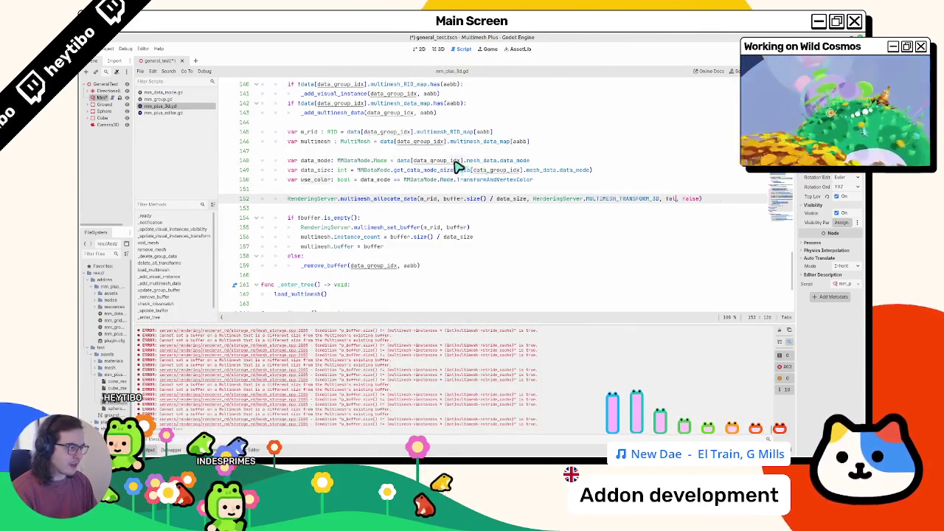
text(use_color)
scroll(447, 171, up, 2)
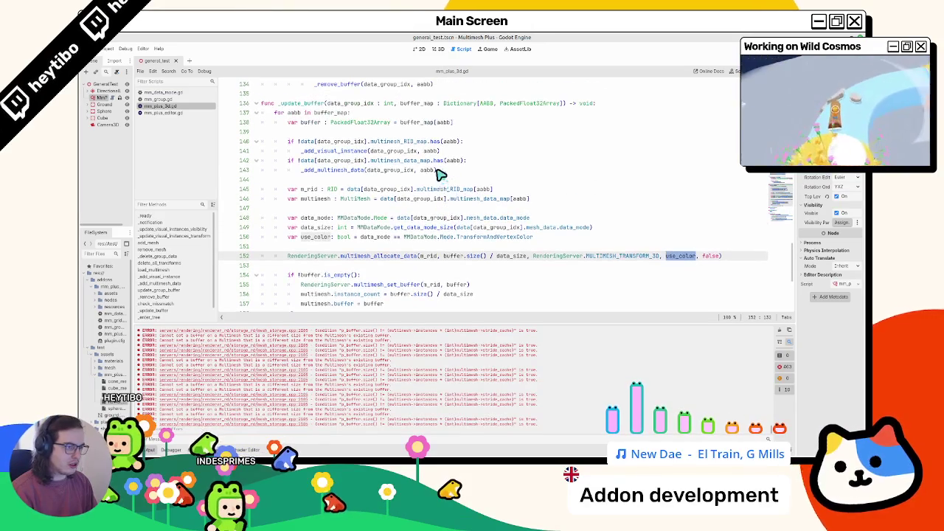
double_click(331, 171)
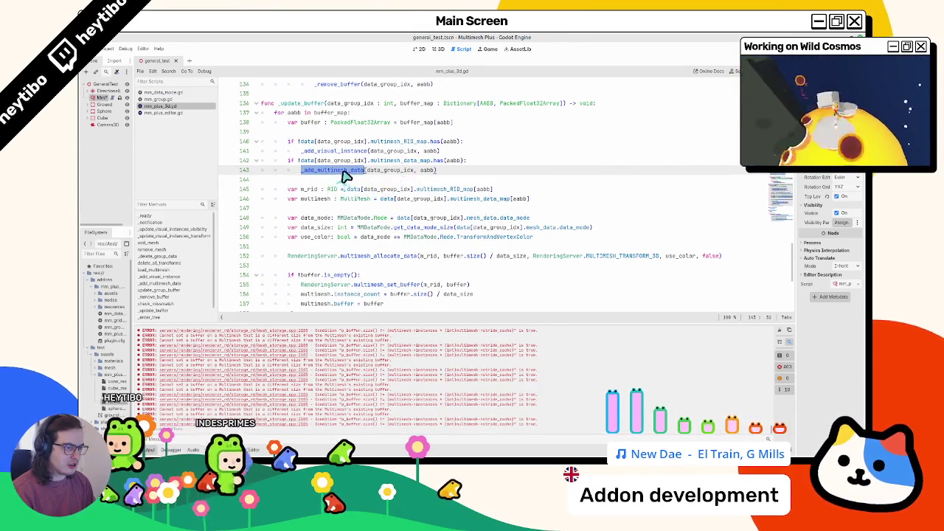
ctrl+click(345, 170)
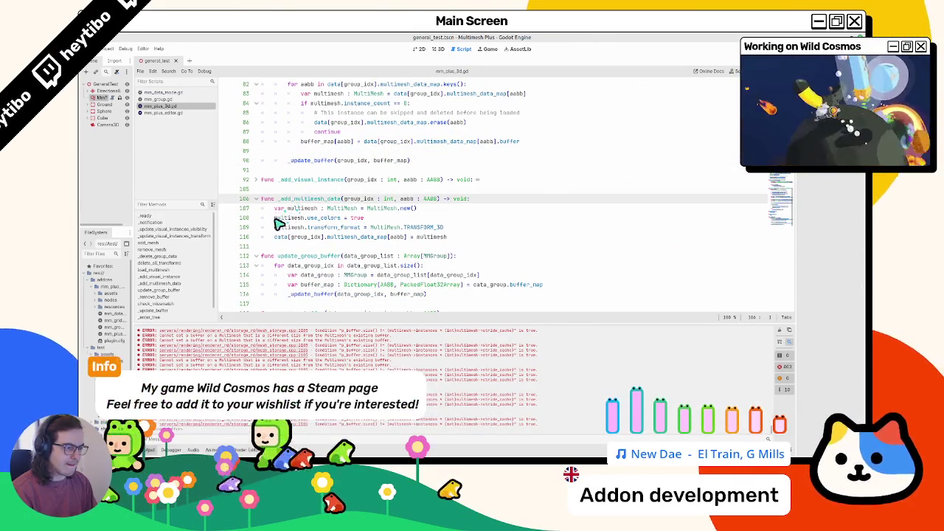
double_click(324, 218)
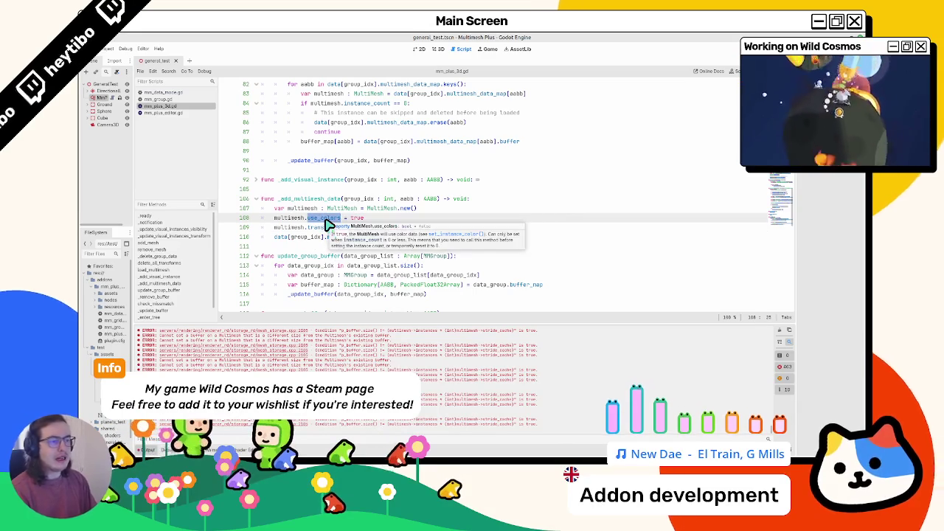
click(347, 209)
key(shift+Down)
key(shift+Down)
key(shift+Down)
key(shift+Up)
key(shift+Up)
key(shift+Up)
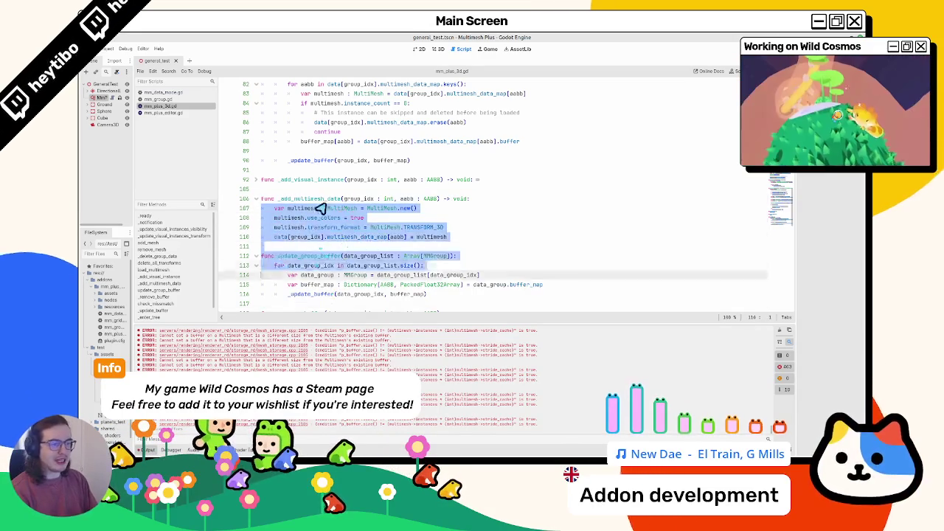
drag(274, 218, 375, 221)
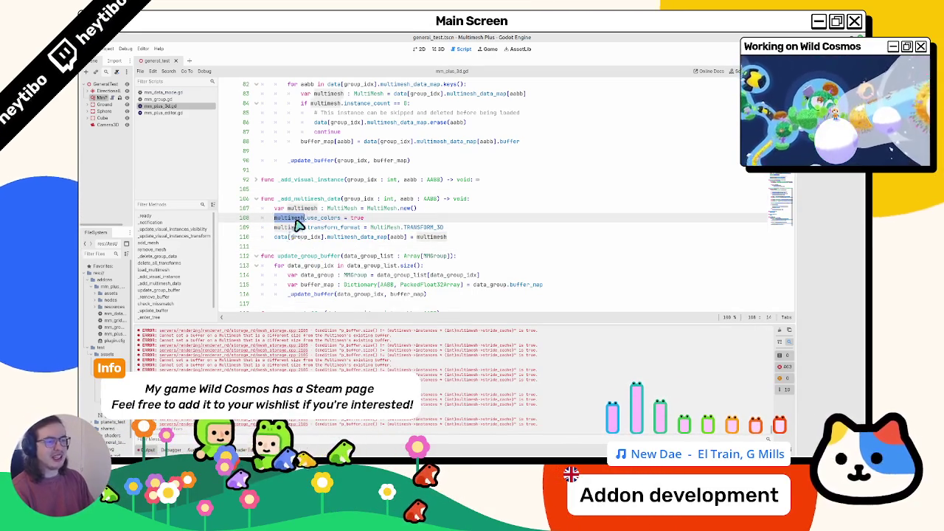
double_click(311, 201)
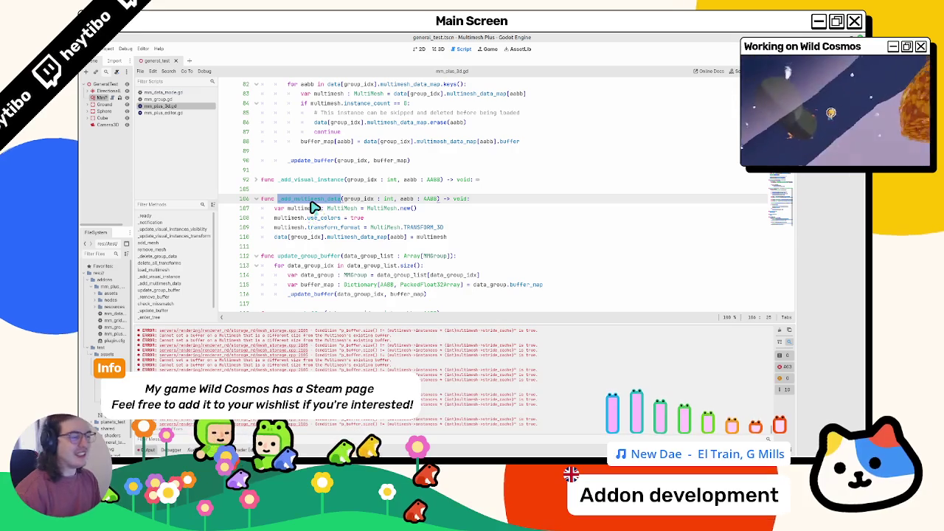
key(ctrl+f)
key(Return)
key(Escape)
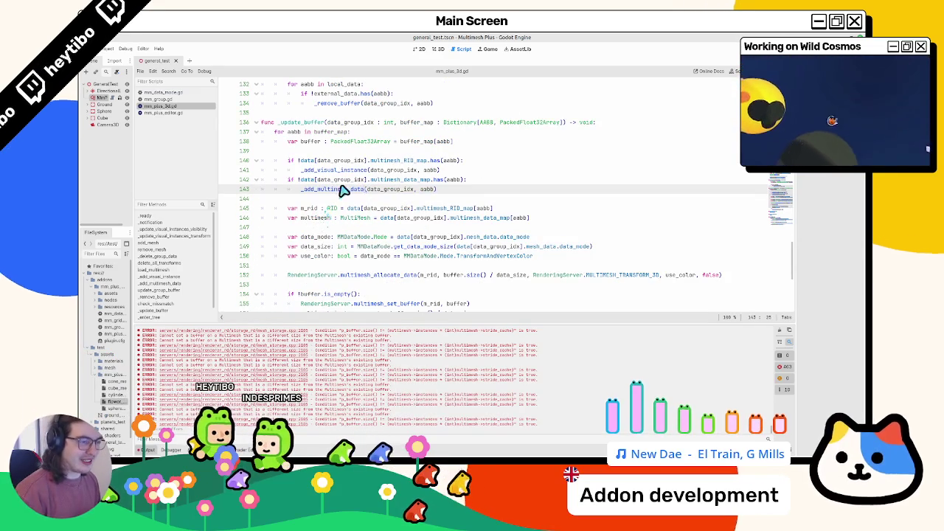
double_click(343, 189)
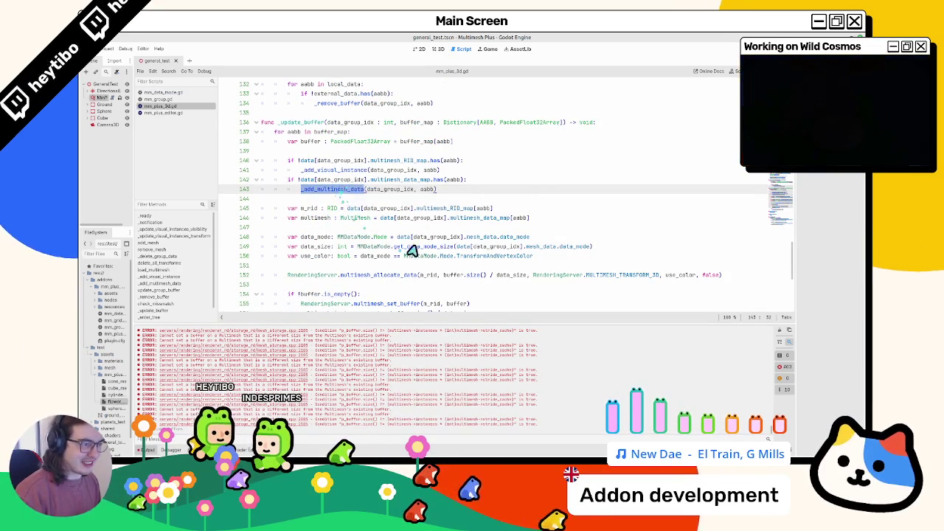
key(Right)
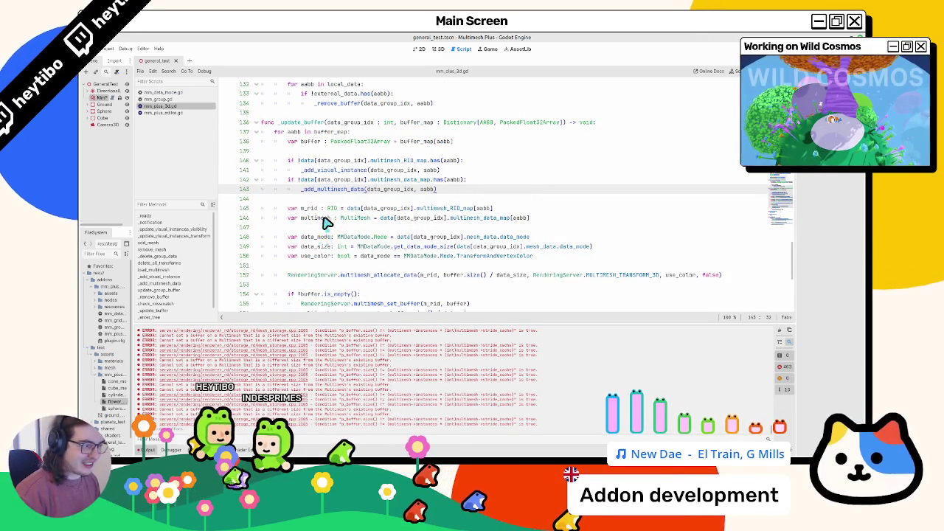
click(328, 241)
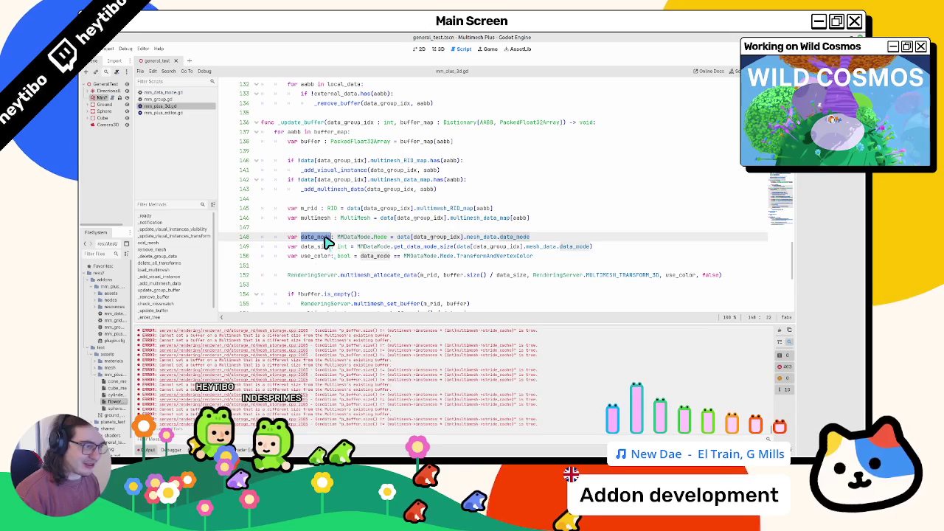
drag(327, 242, 321, 264)
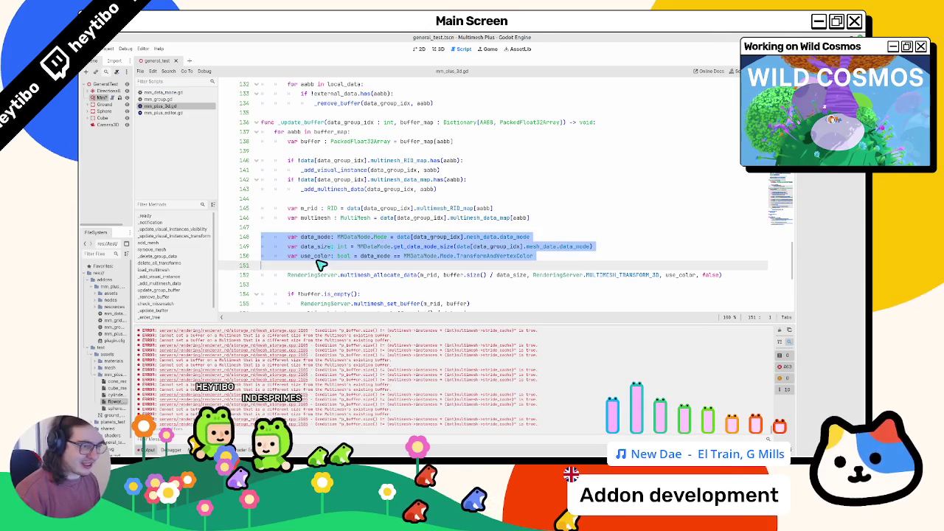
Move the three data setup lines above the buffer checks and pass use_color into _add_multimesh_data
key(ctrl+x)
click(321, 151)
key(Return)
key(ctrl+v)
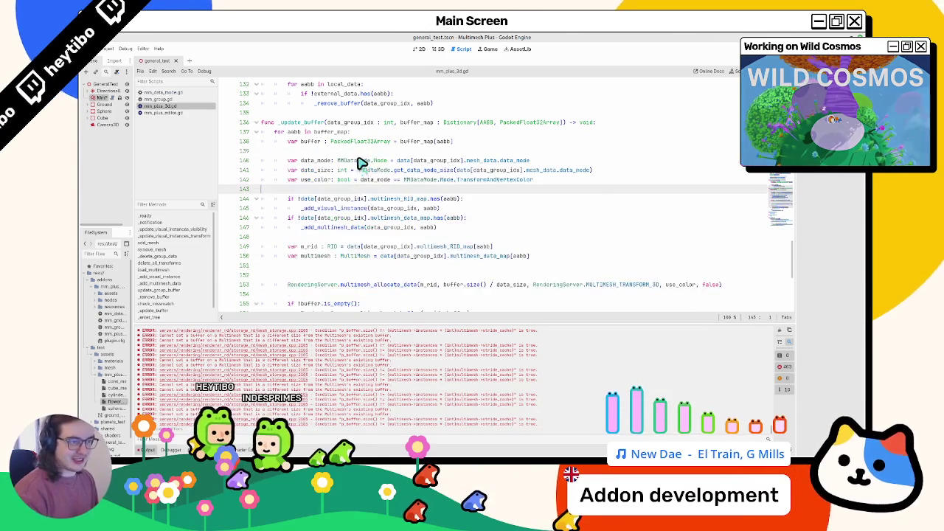
double_click(316, 180)
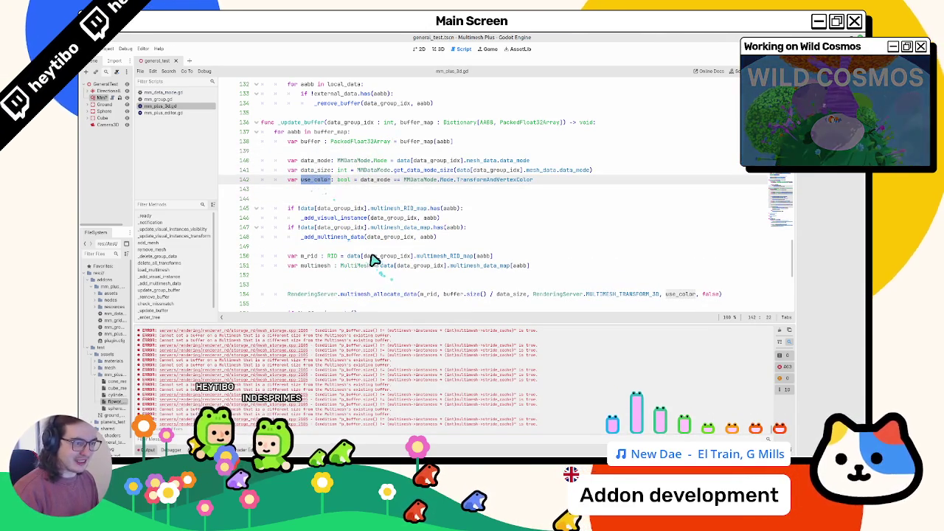
click(438, 240)
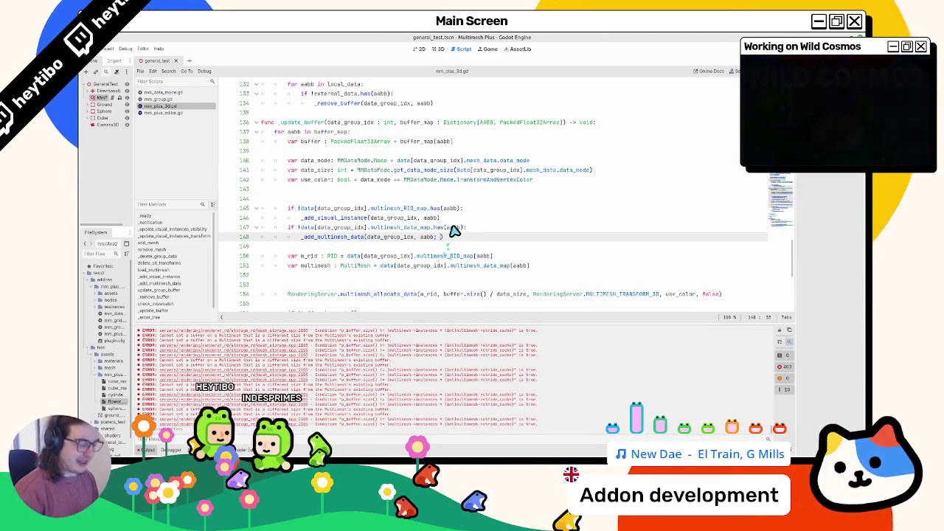
text(use_color)
Add a 'use_colors : bool' parameter, replace true with it for use_colors, and test painting in 3D
double_click(321, 238)
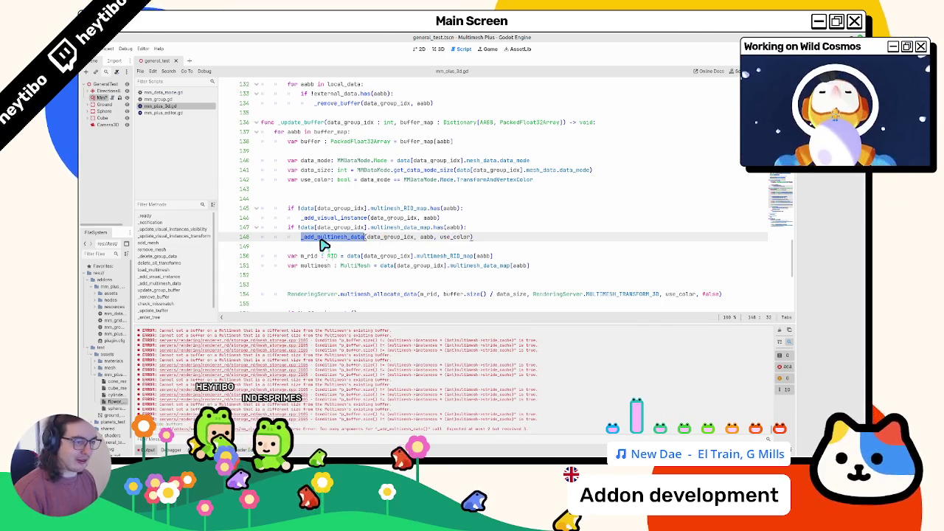
scroll(322, 244, up, 12)
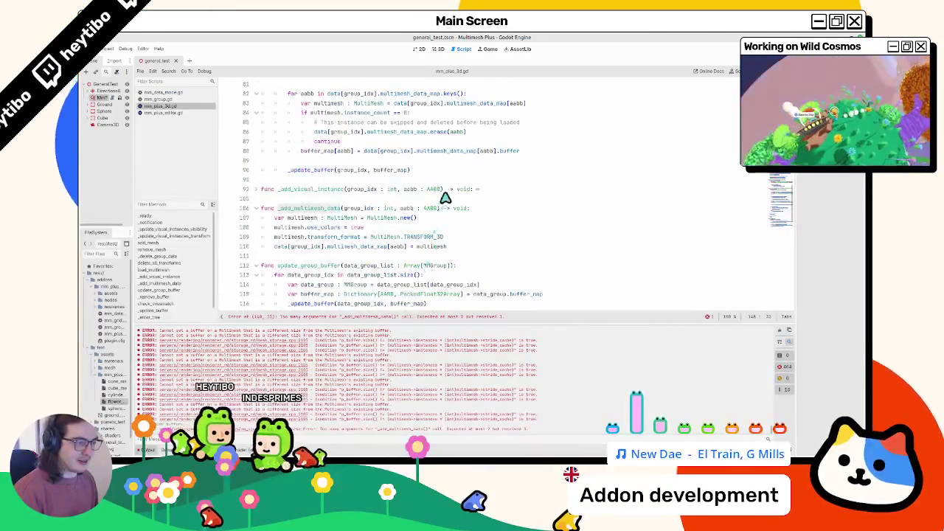
click(441, 208)
text(, use_col)
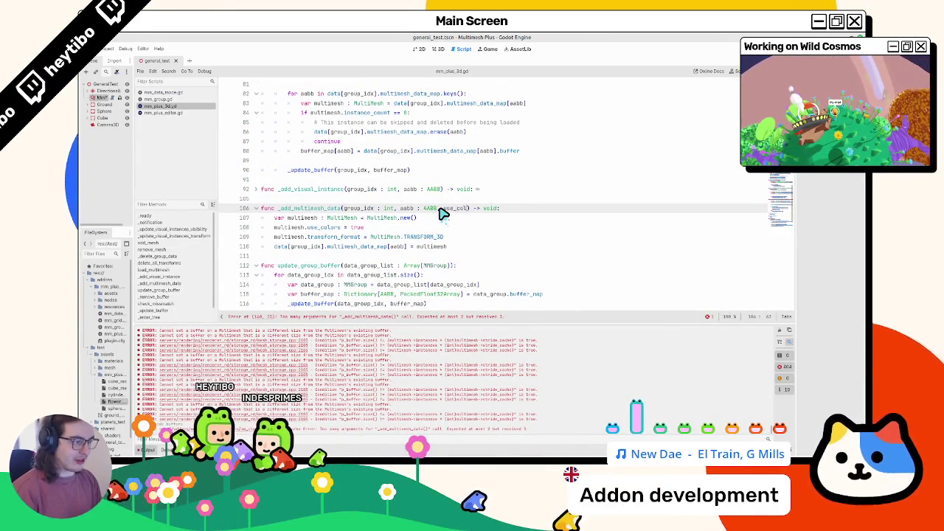
text(ors : bool)
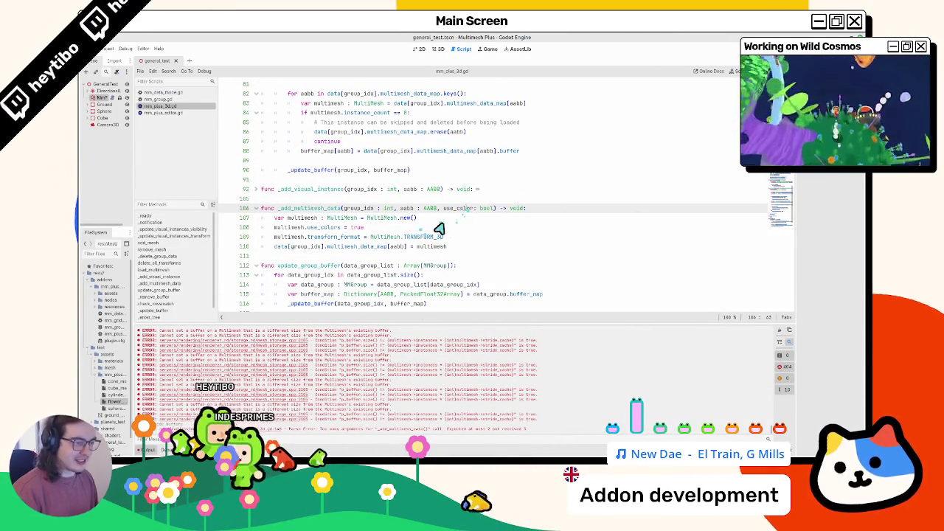
double_click(457, 208)
key(ctrl+c)
double_click(357, 227)
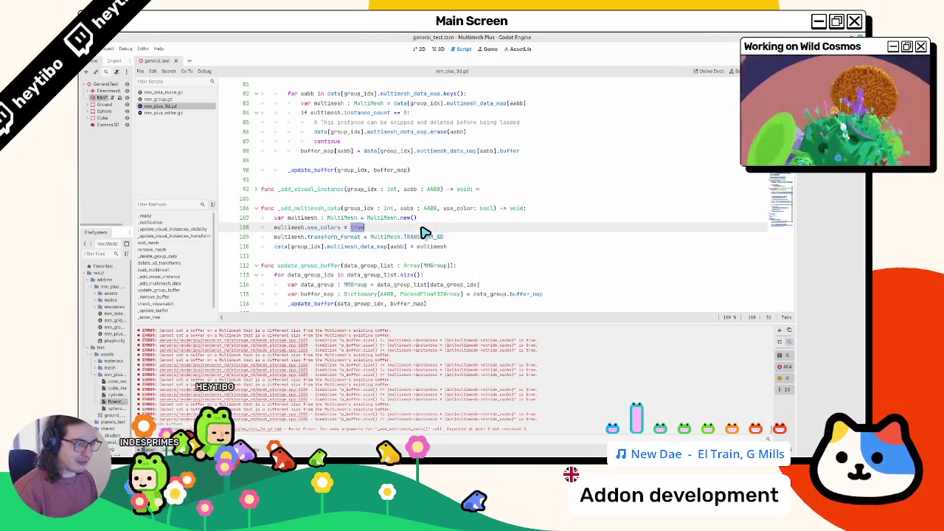
key(ctrl+v)
click(461, 265)
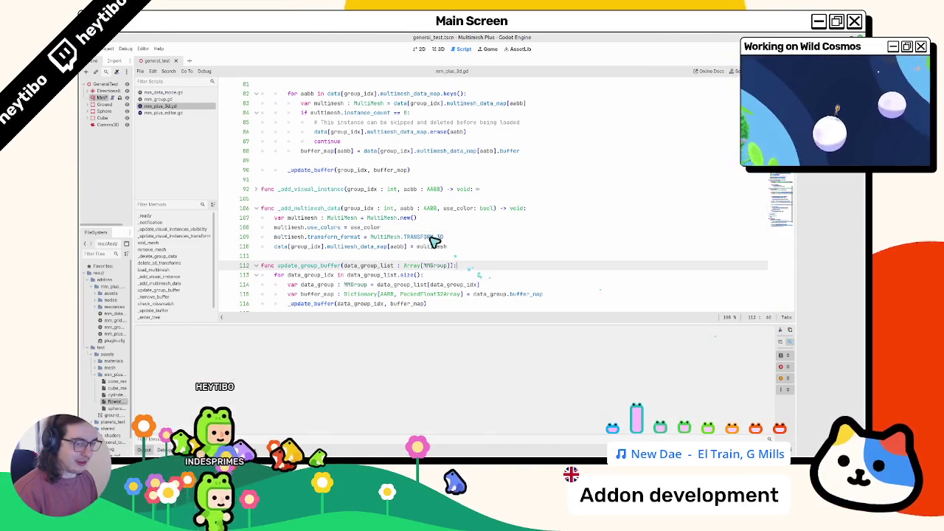
click(439, 49)
mouse_move(410, 255)
mouse_down()
mouse_move(468, 253)
mouse_move(473, 267)
mouse_up()
Replace the old Flower item with new Flower and Sphere items from the mesh resources
click(677, 191)
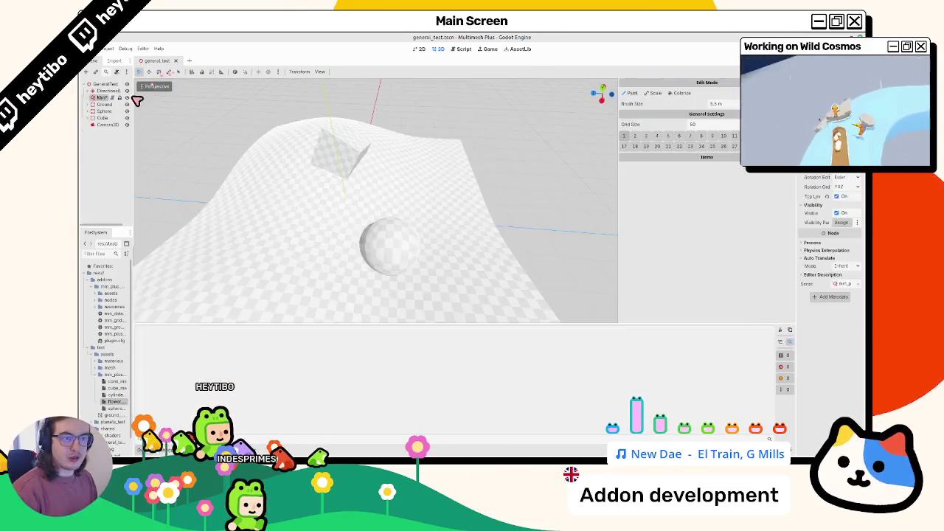
drag(133, 101, 215, 101)
drag(151, 406, 641, 220)
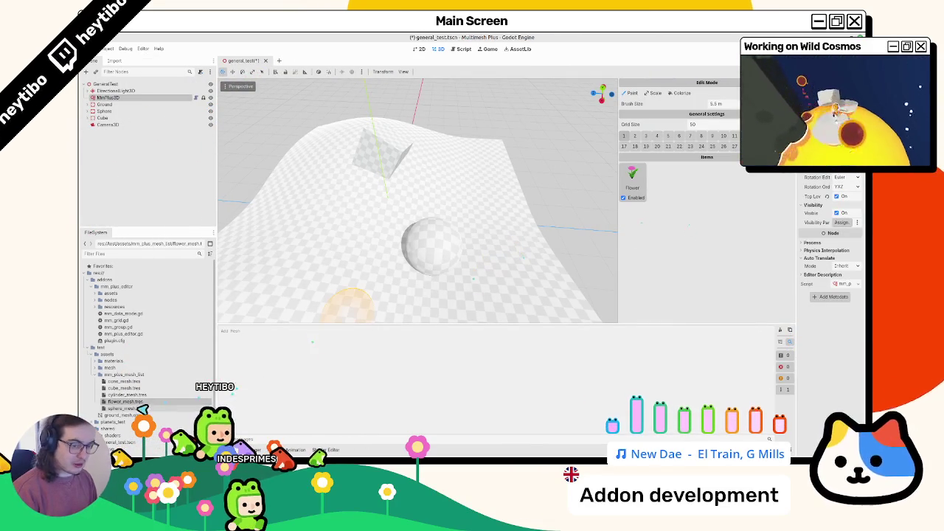
drag(140, 410, 672, 220)
Paint a ring of flowers and spheres around the sphere, save, and view it from above
mouse_move(478, 252)
mouse_down()
mouse_move(391, 321)
mouse_move(390, 236)
mouse_move(354, 229)
mouse_move(428, 213)
mouse_move(457, 184)
mouse_up()
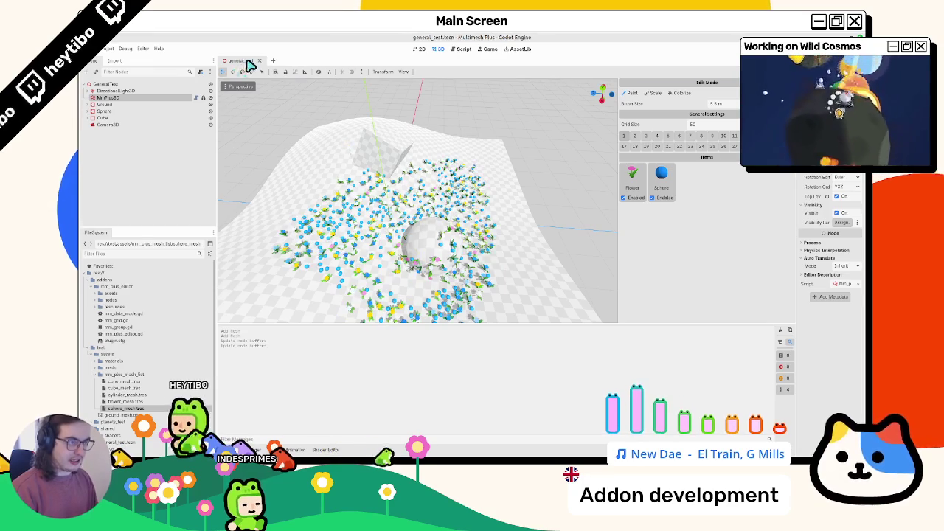
key(ctrl+s)
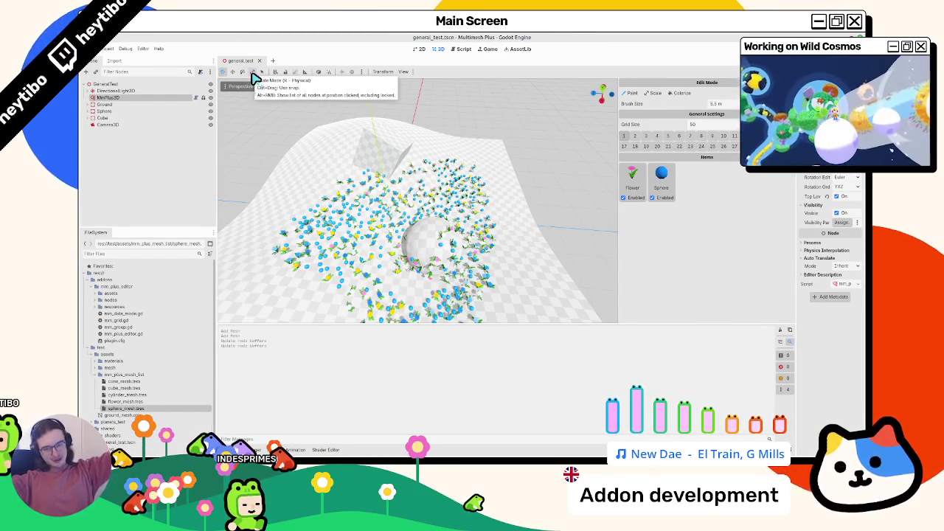
click(433, 238)
mouse_move(432, 239)
mouse_down()
mouse_move(428, 270)
mouse_move(410, 258)
mouse_move(442, 217)
mouse_move(516, 221)
mouse_up()
drag(800, 214, 719, 223)
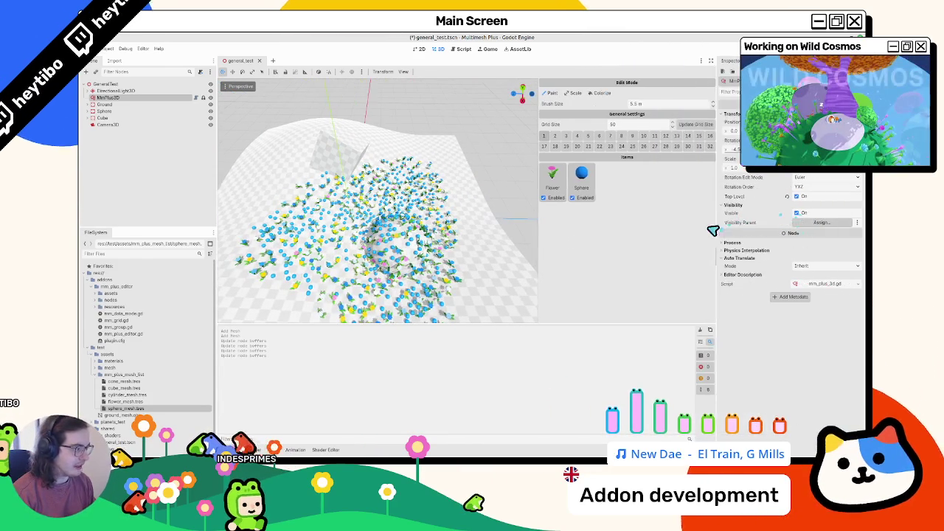
Switch the sphere mesh's Data Mode to Transform And Vertex Color and back, save, and clear errors
click(139, 409)
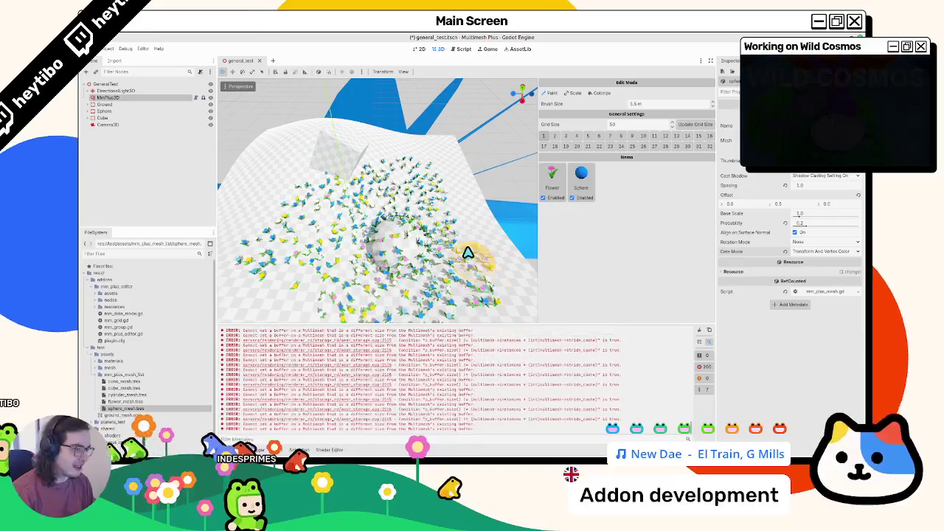
click(824, 252)
click(818, 269)
click(817, 262)
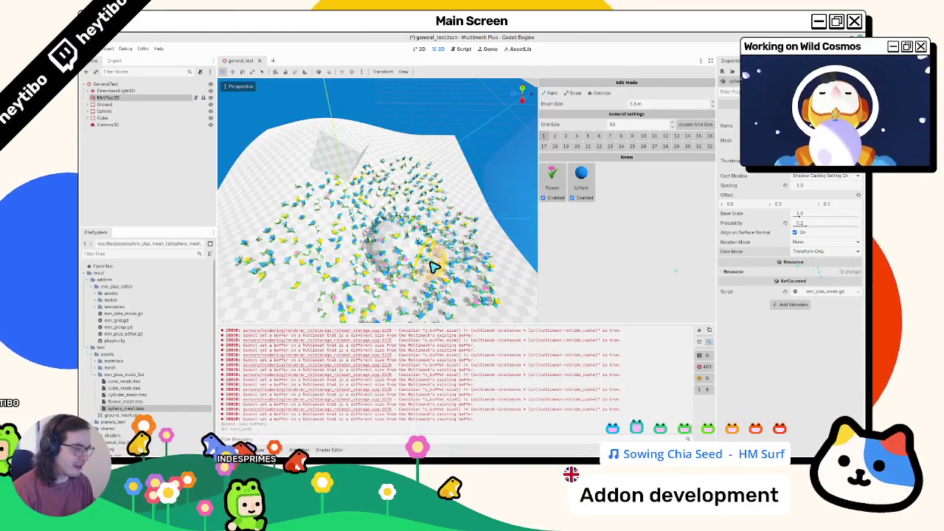
key(ctrl+s)
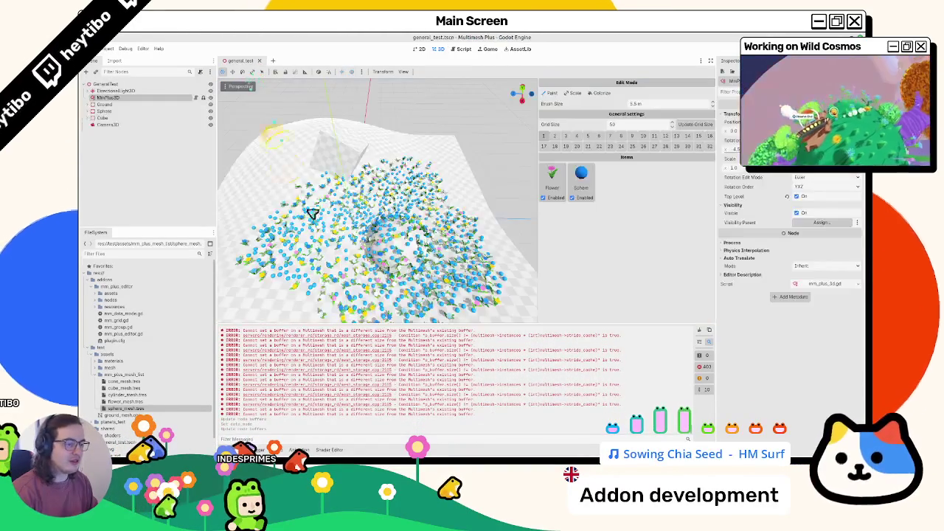
click(699, 331)
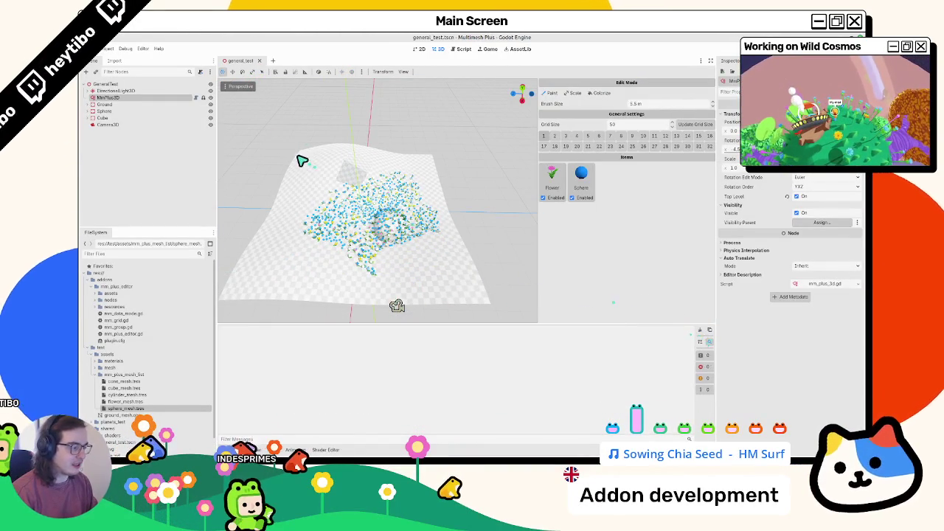
scroll(316, 205, up, 3)
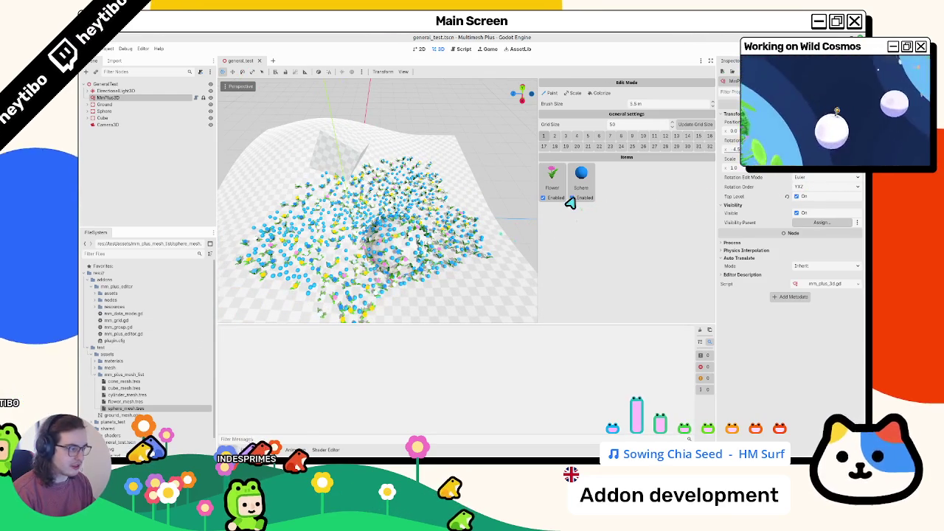
Erase flowers beside the sphere, save the scene, and reselect the MmPlus3D node
mouse_move(422, 235)
mouse_down()
mouse_move(379, 290)
mouse_move(347, 238)
mouse_up()
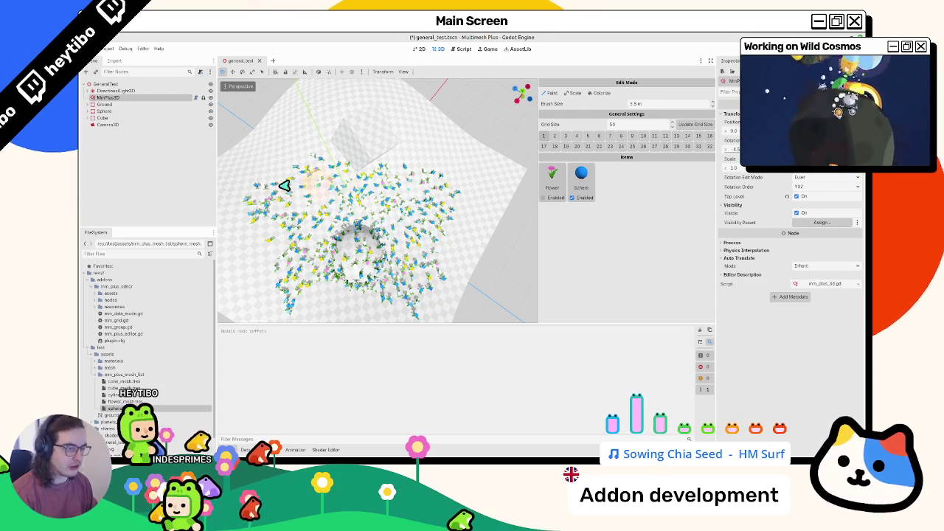
drag(345, 267, 415, 236)
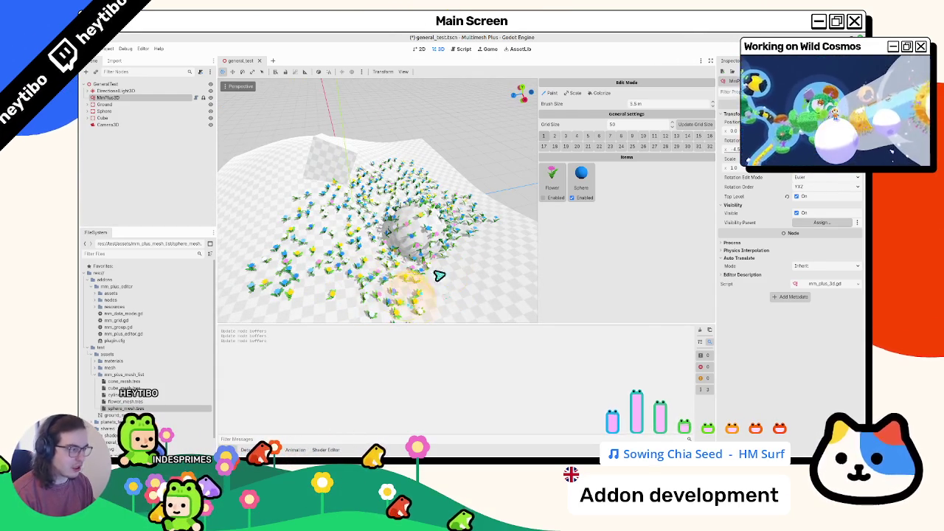
drag(457, 284, 466, 294)
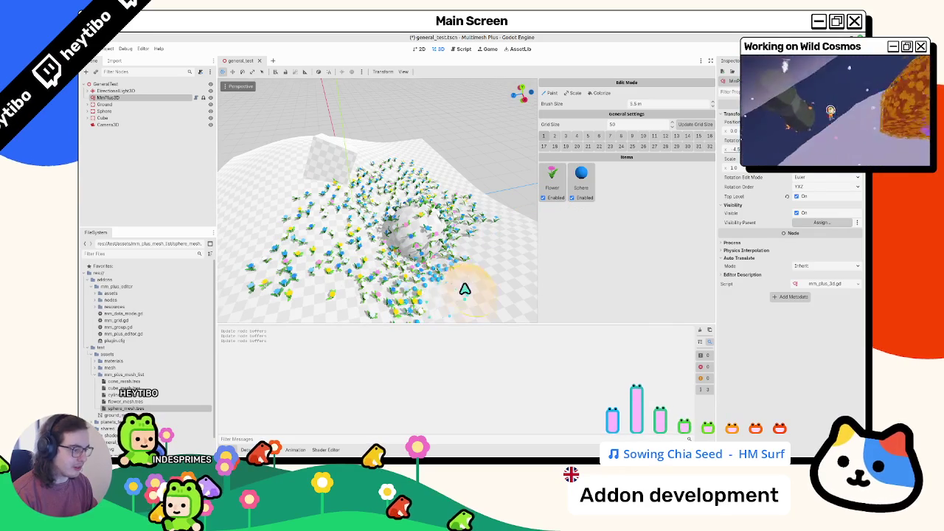
key(ctrl+s)
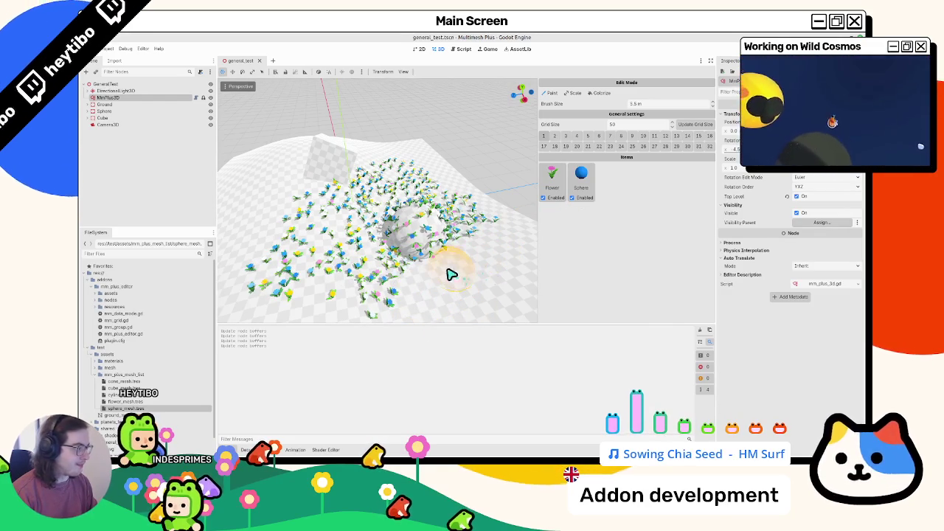
click(151, 104)
click(148, 98)
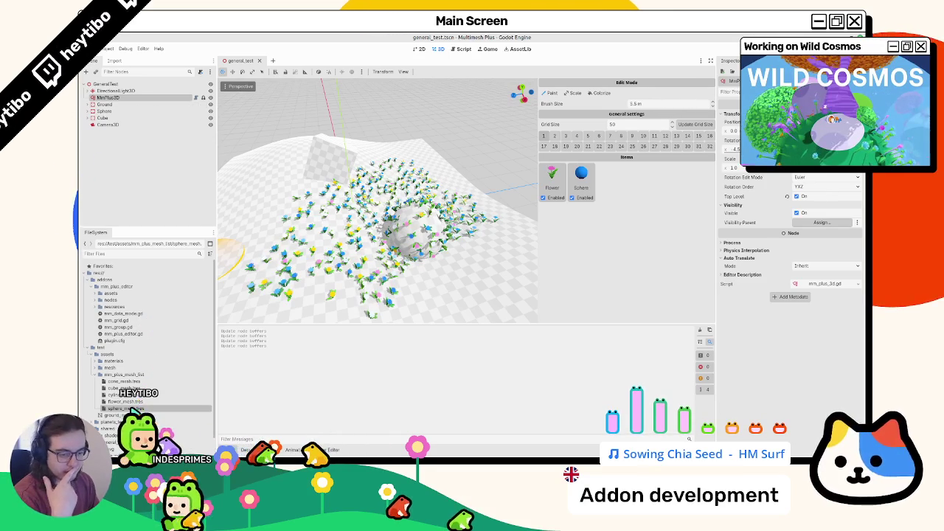
Keep sphere_mesh.tres's Data Mode at Transform Only in the Inspector
drag(131, 408, 550, 301)
click(800, 251)
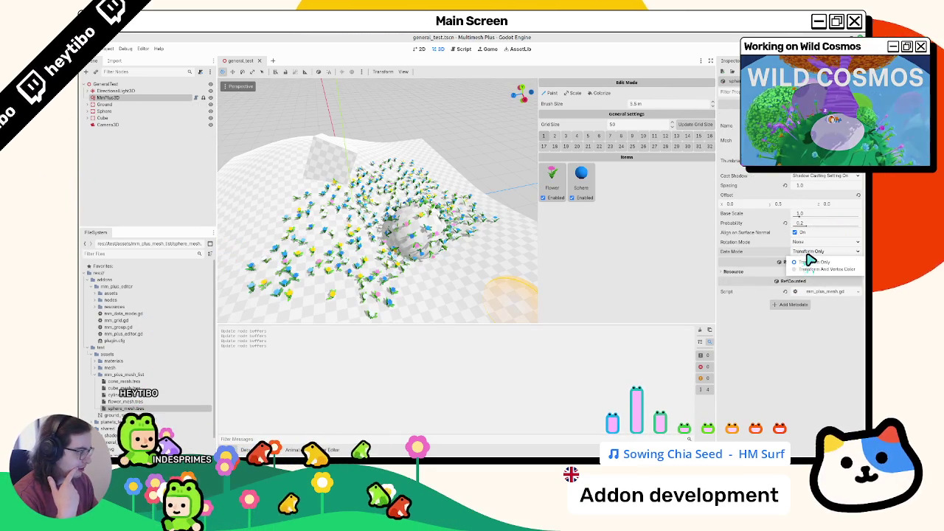
click(811, 261)
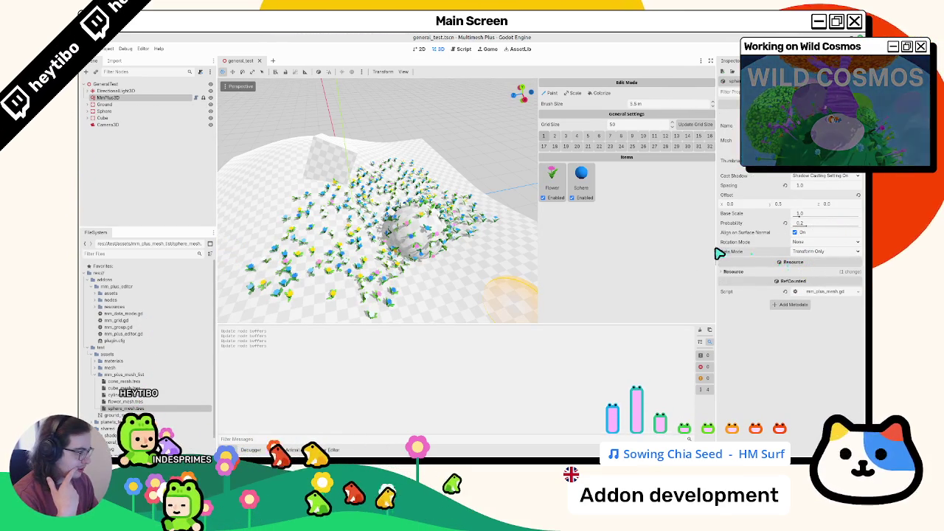
drag(719, 254, 685, 254)
click(795, 255)
click(788, 261)
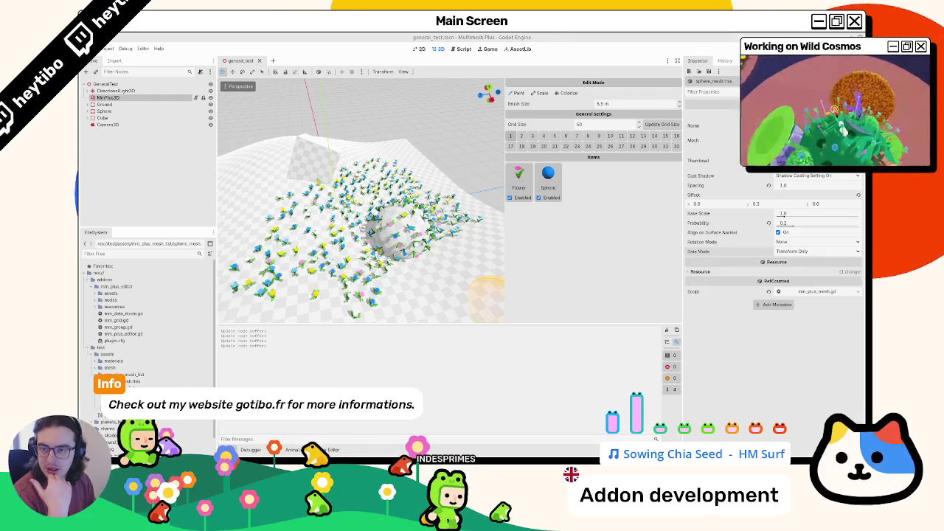
Paint two more flower patches on the terrain, save, and orbit the view
mouse_move(431, 265)
mouse_down()
mouse_move(445, 297)
mouse_move(462, 289)
mouse_up()
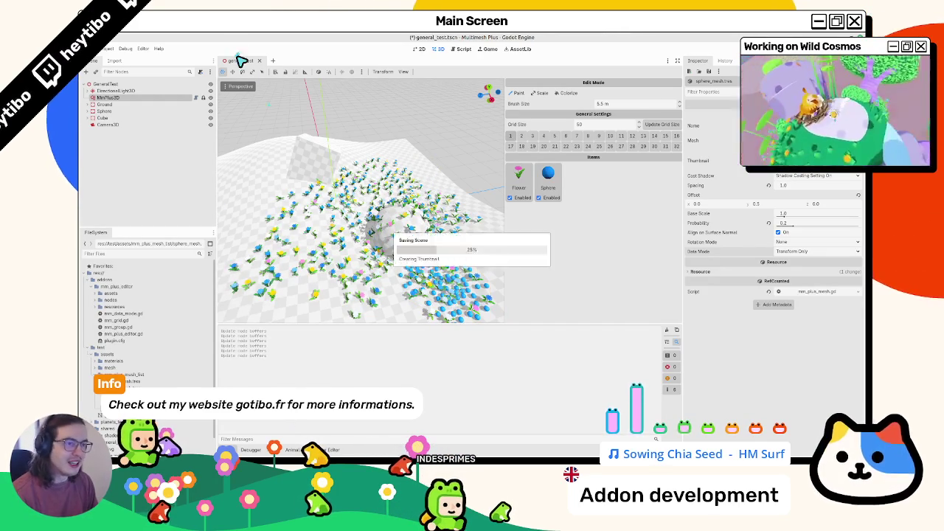
key(ctrl+s)
mouse_move(336, 253)
mouse_down()
mouse_move(262, 284)
mouse_move(317, 264)
mouse_up()
drag(263, 164, 463, 265)
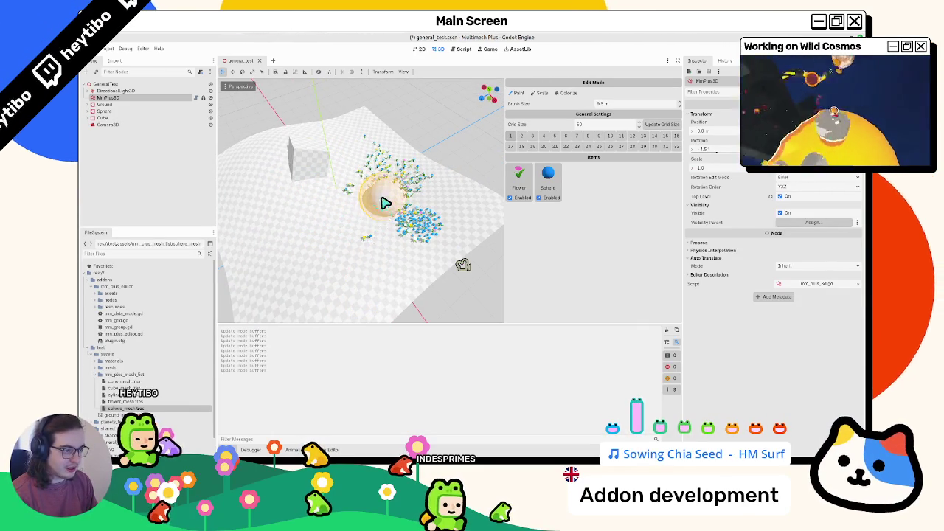
Undo the earlier instances and paint flowers and spheres with a 4 m brush near the sphere
scroll(385, 203, up, 5)
key(ctrl+z)
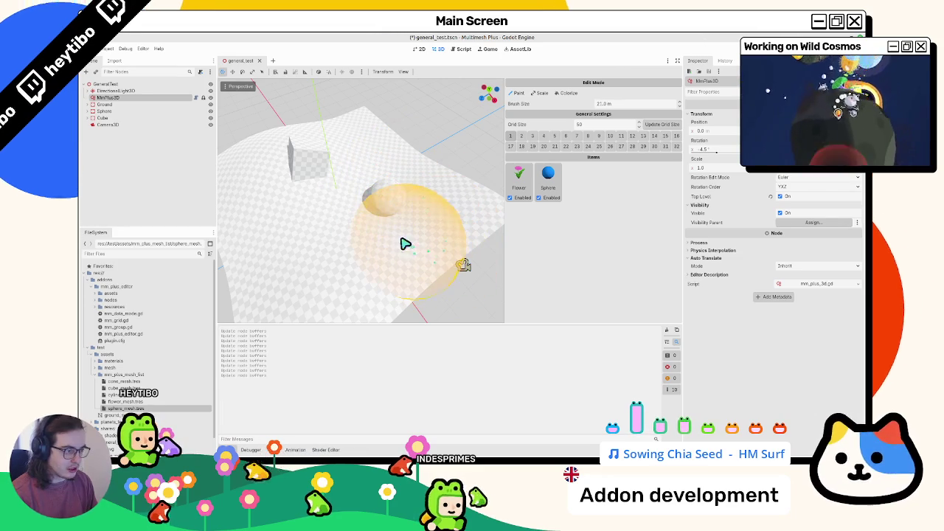
scroll(404, 244, down, 10)
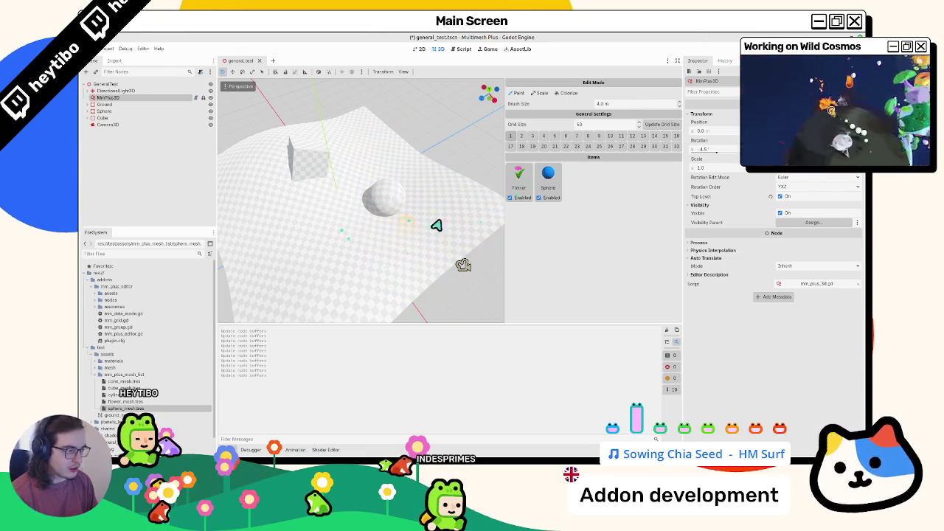
mouse_move(327, 231)
mouse_down()
mouse_move(317, 253)
mouse_move(317, 219)
mouse_move(358, 271)
mouse_move(226, 278)
mouse_move(318, 199)
mouse_move(320, 164)
mouse_move(286, 171)
mouse_up()
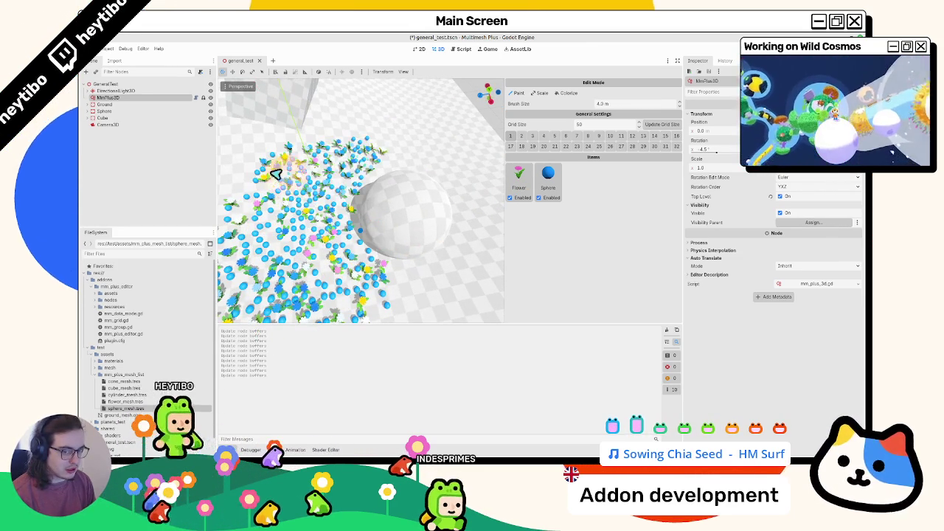
Fill in the right and lower parts of the ring and clear the output log
scroll(286, 171, down, 5)
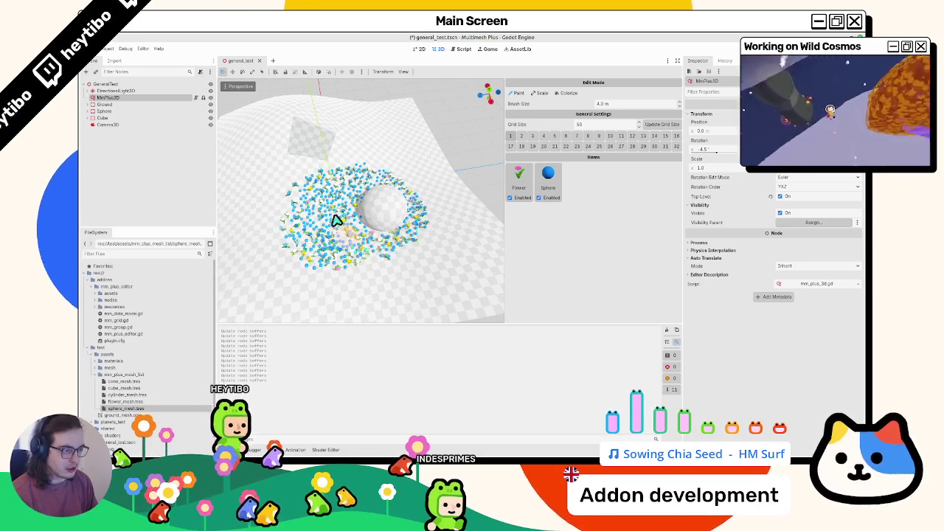
mouse_move(335, 220)
mouse_down()
mouse_move(421, 211)
mouse_move(349, 261)
mouse_move(428, 247)
mouse_move(393, 180)
mouse_move(297, 217)
mouse_move(410, 273)
mouse_up()
scroll(397, 272, down, 3)
scroll(392, 307, up, 3)
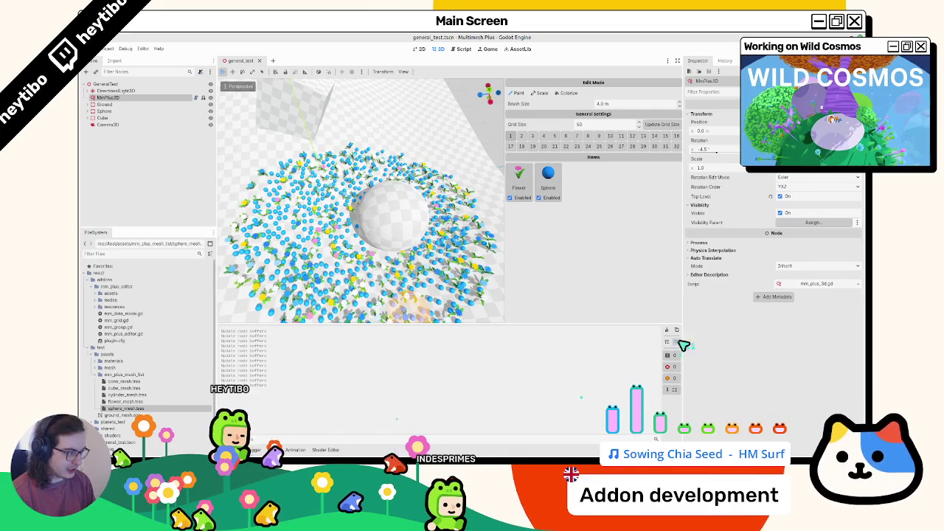
key(ctrl+shift+k)
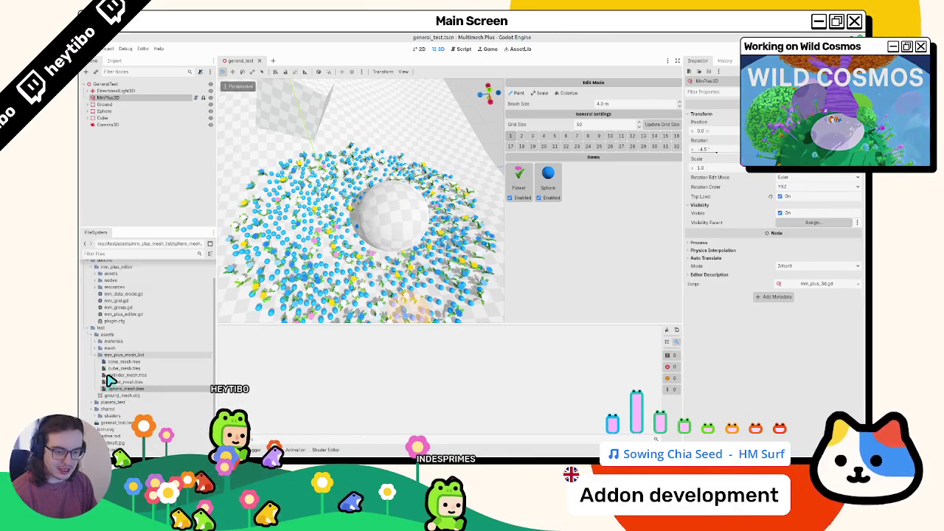
Open the project in the file manager and inspect the two .res files in .mmplus_save_dir
right_click(116, 285)
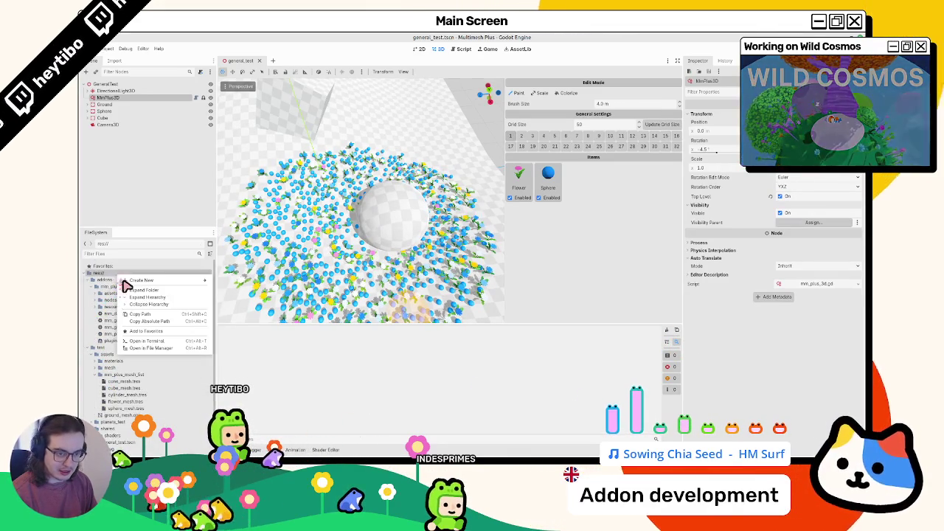
click(173, 349)
double_click(369, 100)
click(243, 109)
click(195, 112)
key(ctrl+w)
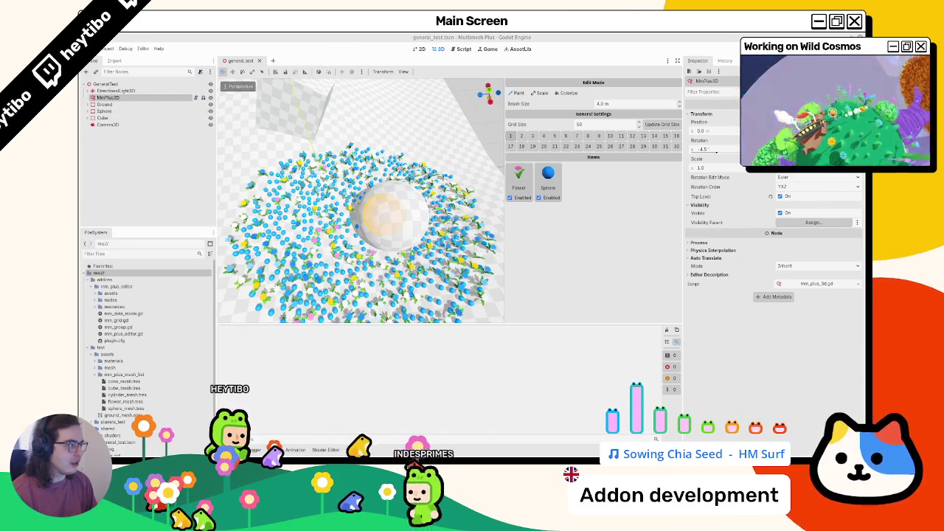
Reselect the MmPlus3D node and save the scene
click(122, 90)
click(114, 98)
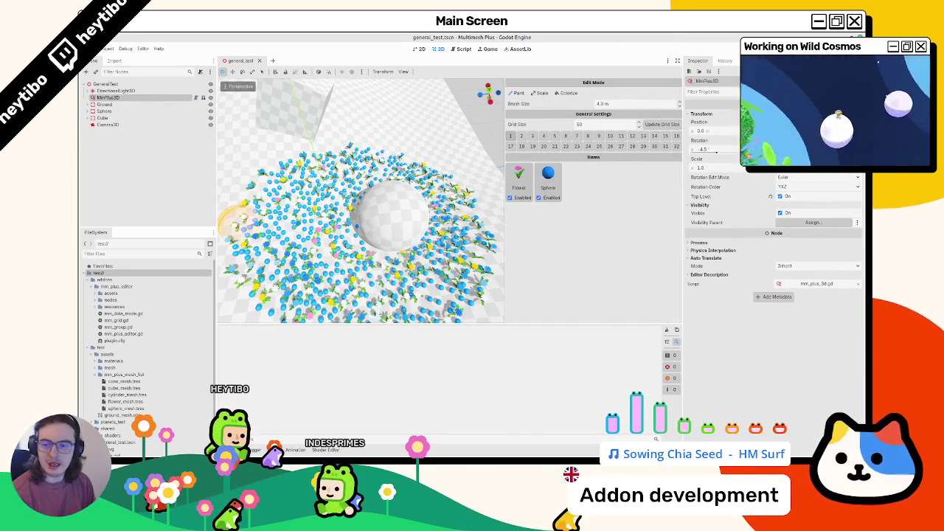
key(ctrl+s)
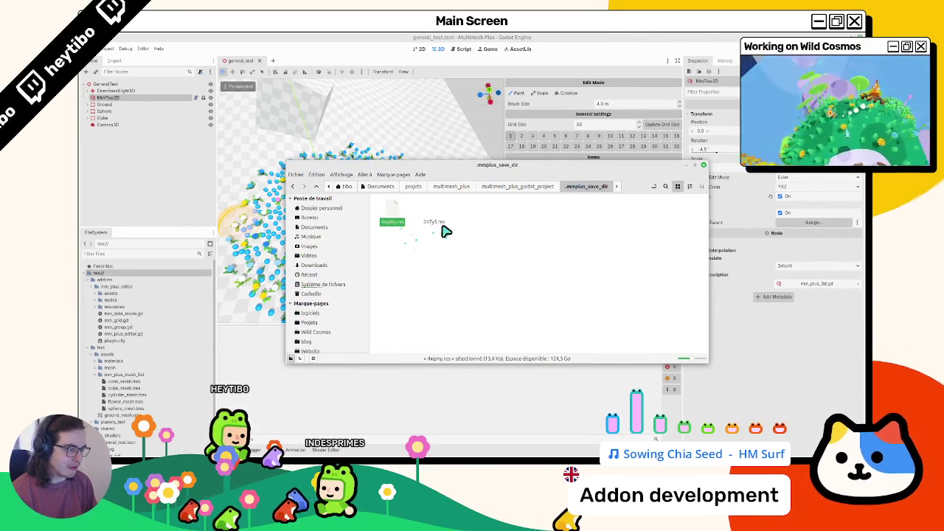
Check 4xqmy.res and 017y5.res in .mmplus_save_dir, then bring Godot back to the front
click(395, 220)
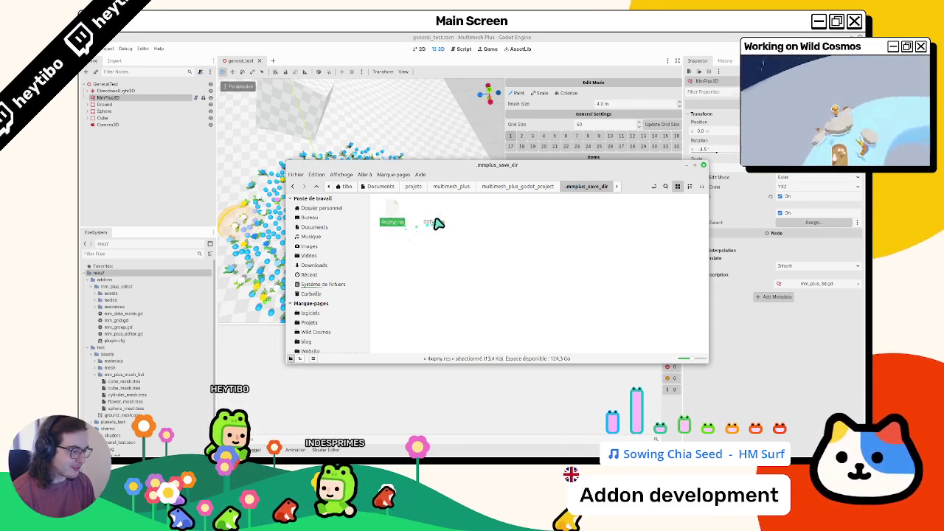
click(437, 223)
drag(542, 170, 524, 233)
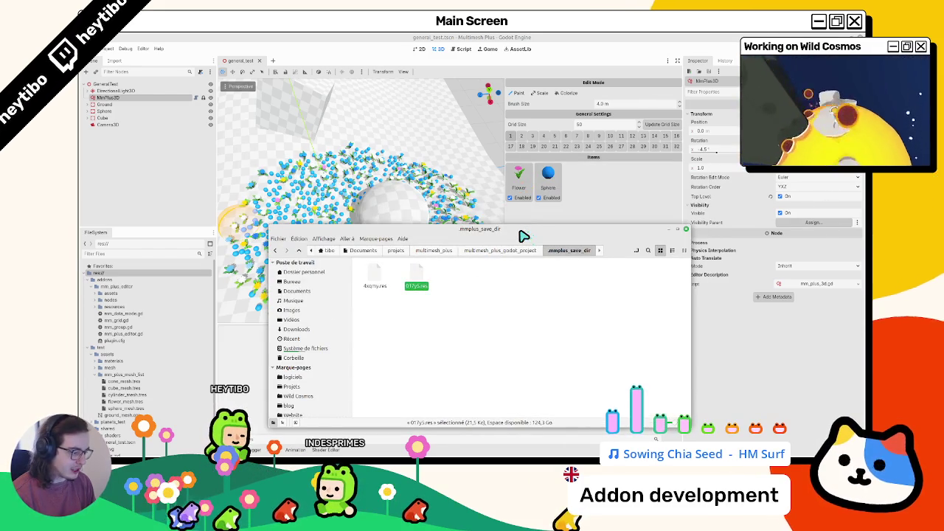
click(417, 150)
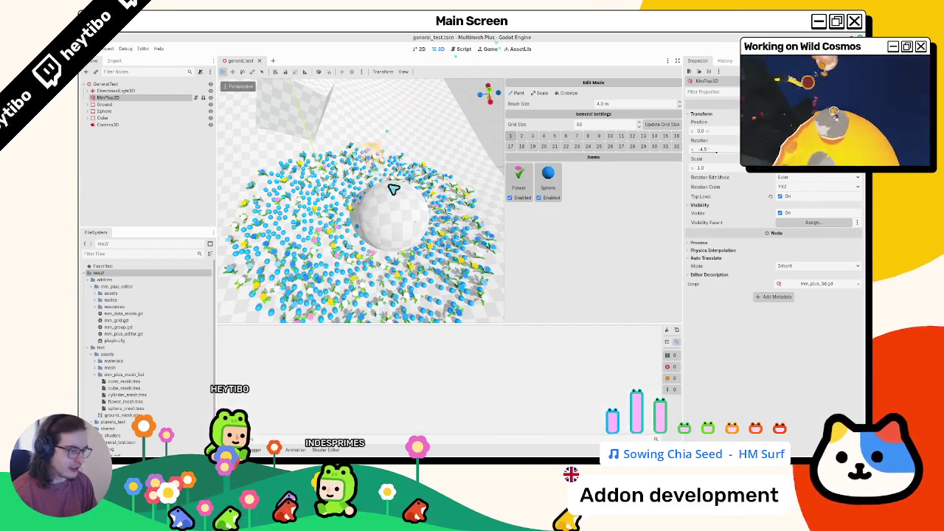
Erase the whole flower and sphere ring with three brush strokes, zoom to check, and save
mouse_move(486, 251)
mouse_down()
mouse_move(322, 310)
mouse_move(360, 226)
mouse_move(432, 147)
mouse_move(406, 199)
mouse_up()
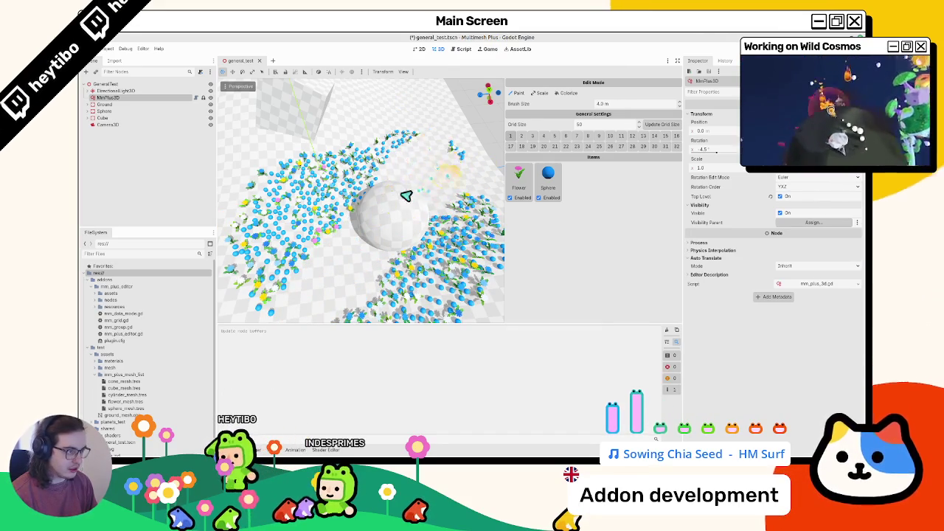
drag(456, 149, 298, 291)
mouse_move(348, 168)
mouse_down()
mouse_move(309, 270)
mouse_move(318, 238)
mouse_move(427, 291)
mouse_move(437, 271)
mouse_up()
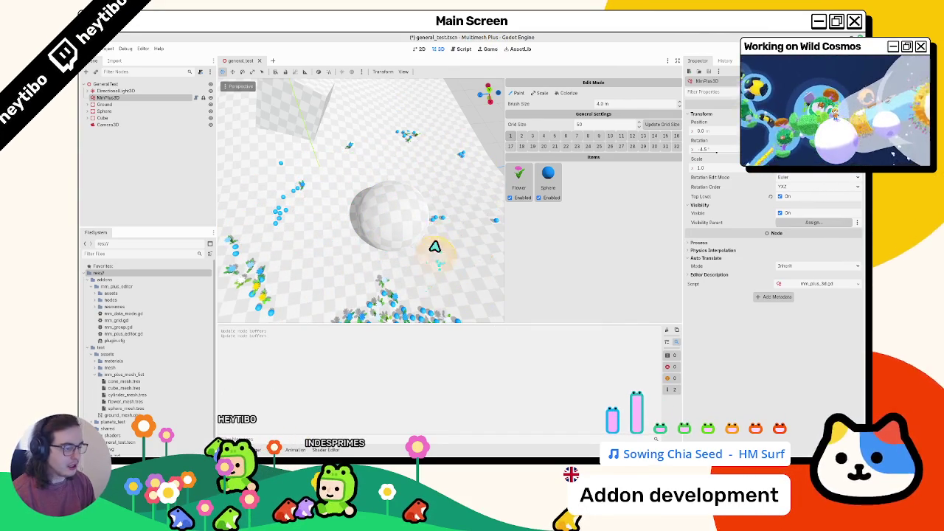
scroll(386, 194, down, 10)
scroll(345, 198, up, 10)
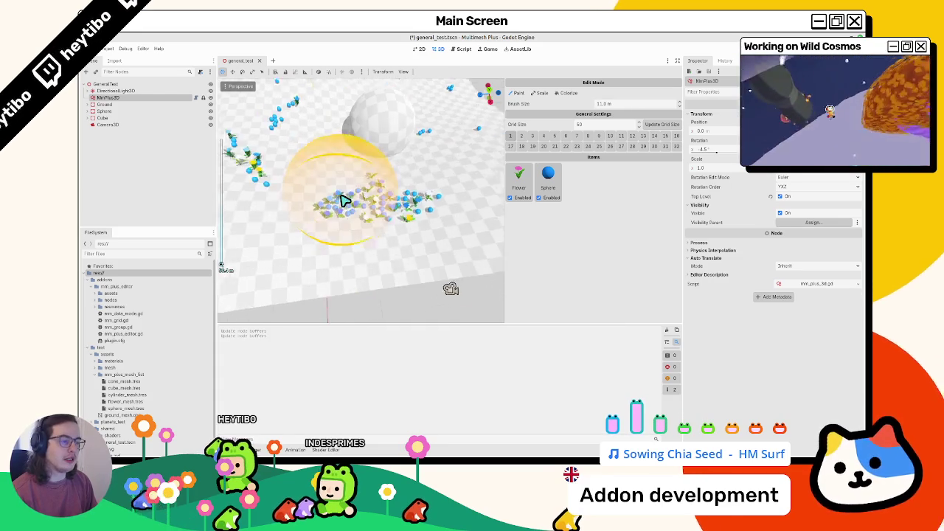
scroll(379, 204, up, 3)
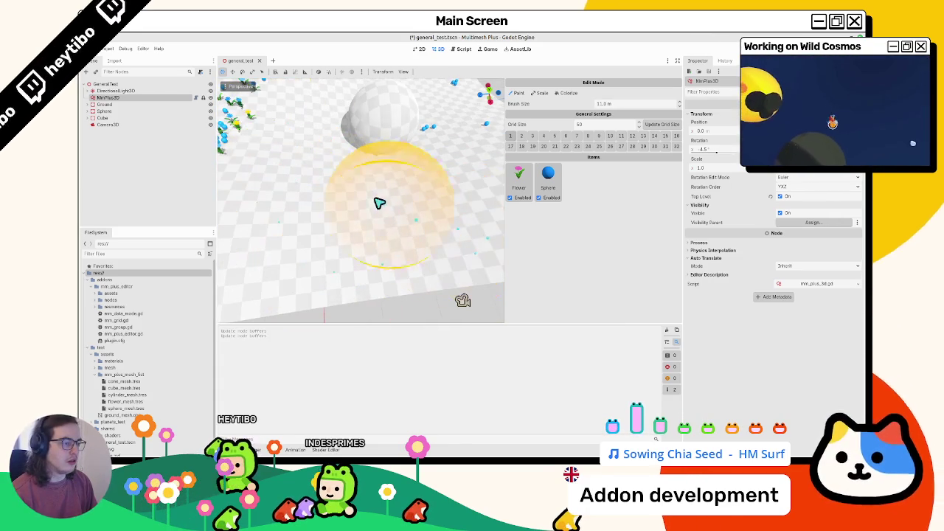
scroll(400, 185, down, 5)
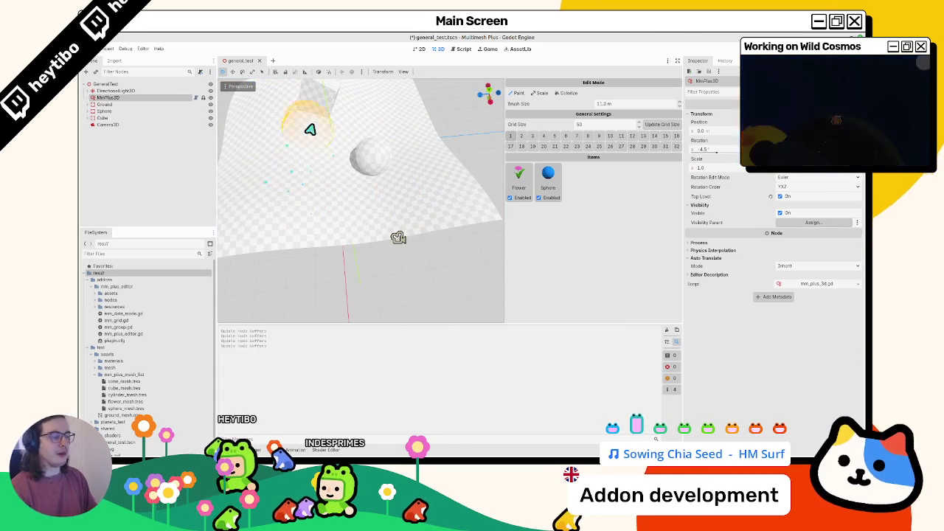
key(ctrl+s)
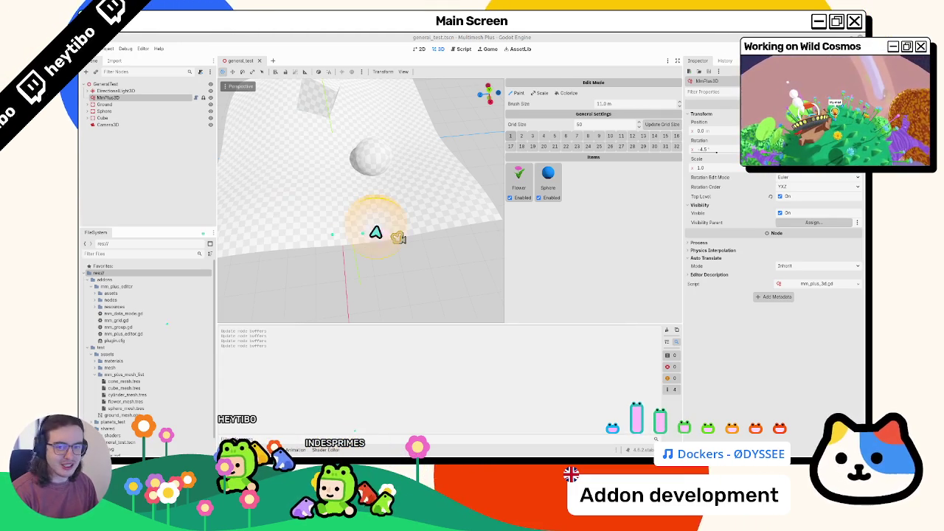
Set the brush to 4.5 m and paint a loop of flowers and spheres around the sphere
mouse_move(389, 236)
mouse_down()
mouse_move(407, 283)
mouse_move(354, 236)
mouse_move(347, 255)
mouse_move(445, 190)
mouse_move(374, 226)
mouse_move(438, 193)
mouse_move(411, 192)
mouse_move(413, 238)
mouse_move(381, 177)
mouse_move(332, 199)
mouse_move(461, 150)
mouse_move(373, 270)
mouse_move(468, 236)
mouse_move(385, 250)
mouse_move(442, 204)
mouse_move(428, 257)
mouse_move(398, 216)
mouse_move(405, 227)
mouse_move(427, 216)
mouse_move(442, 232)
mouse_move(455, 189)
mouse_move(486, 261)
mouse_up()
scroll(345, 203, down, 3)
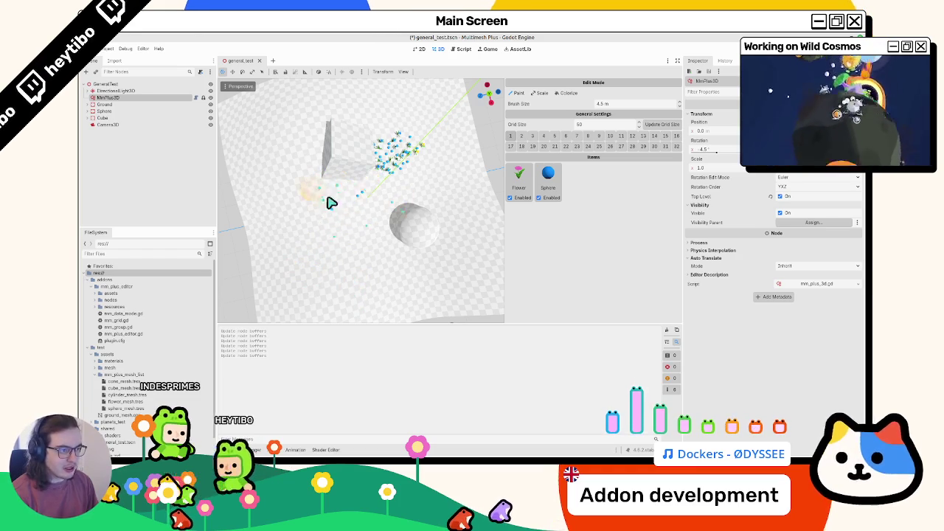
drag(392, 204, 375, 167)
mouse_move(444, 173)
mouse_down()
mouse_move(320, 253)
mouse_move(411, 190)
mouse_move(362, 199)
mouse_up()
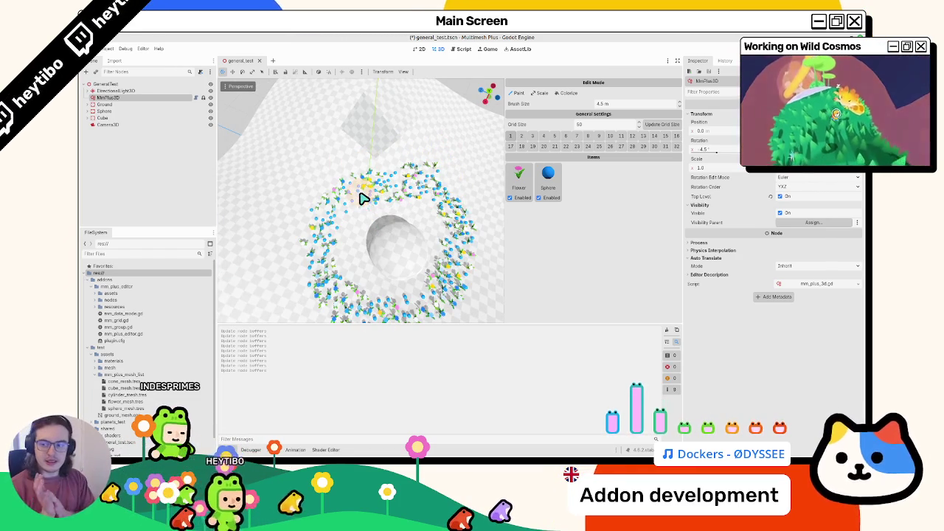